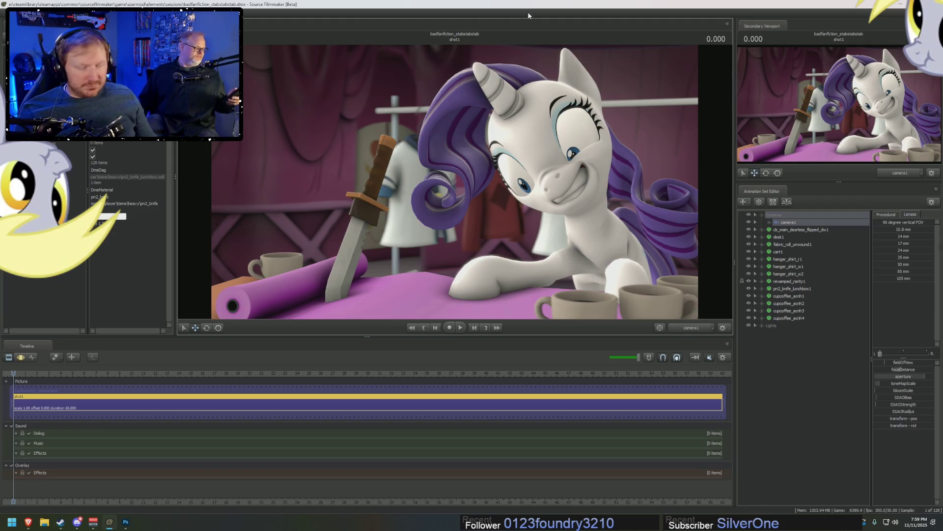
# Bring the Brave browser with the FimFiction stories page in front of SFM
pyautogui.click(28, 522)
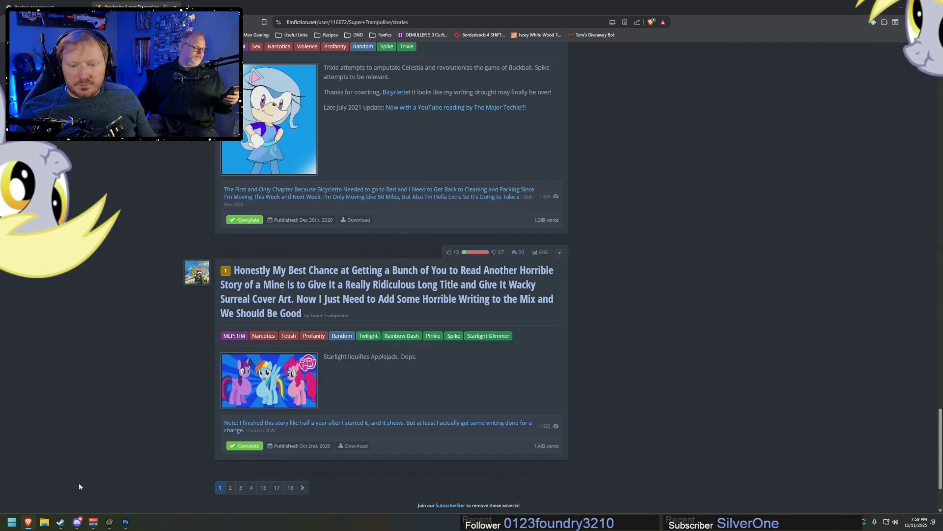
# Flick Steam up and away, then show File Explorer over the stories profile scrolled to the top
pyautogui.click(62, 524)
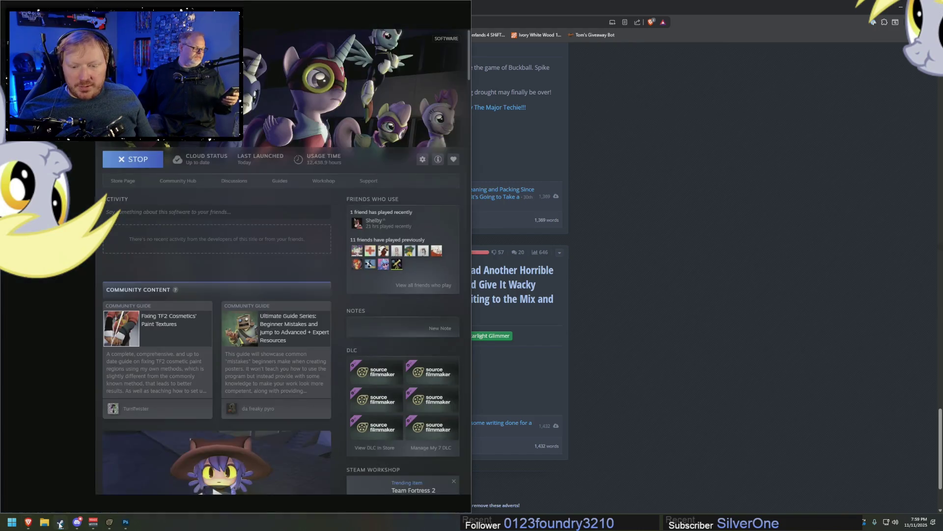
pyautogui.click(61, 523)
pyautogui.click(44, 521)
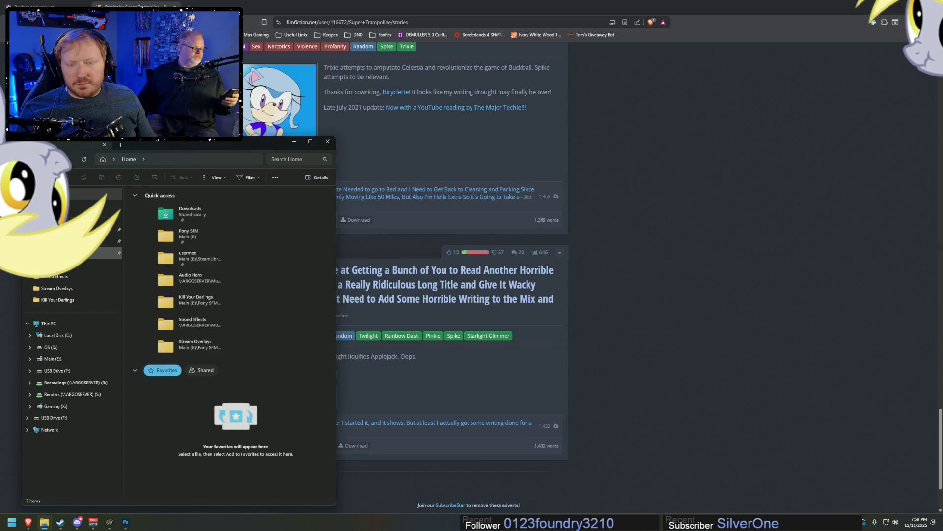
pyautogui.click(45, 522)
pyautogui.scroll(5, 160, 181)
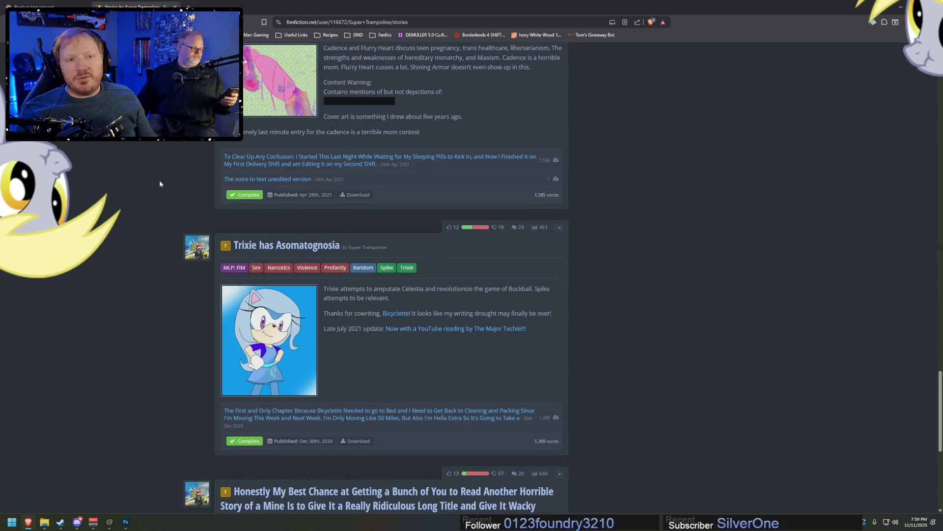
pyautogui.scroll(3, 160, 180)
pyautogui.scroll(5, 163, 186)
pyautogui.scroll(5, 163, 189)
pyautogui.scroll(5, 165, 192)
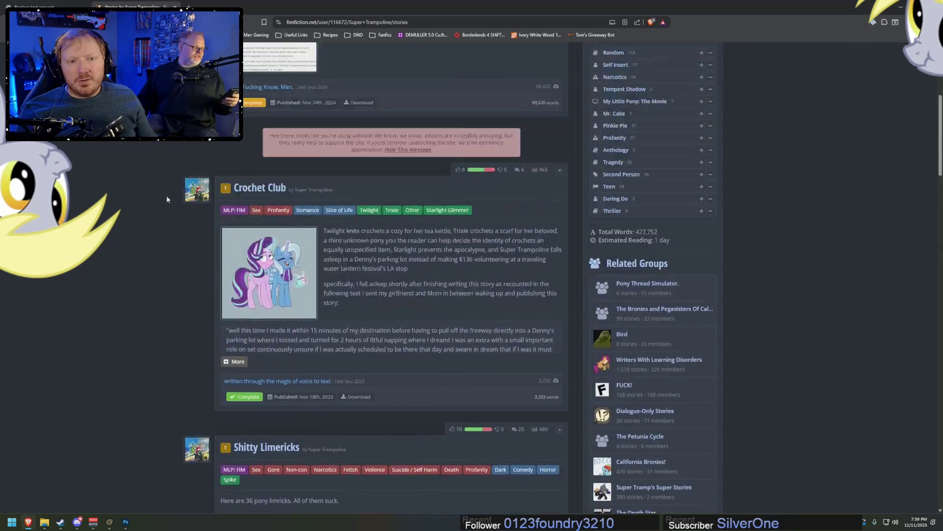
pyautogui.scroll(5, 166, 195)
pyautogui.click(45, 522)
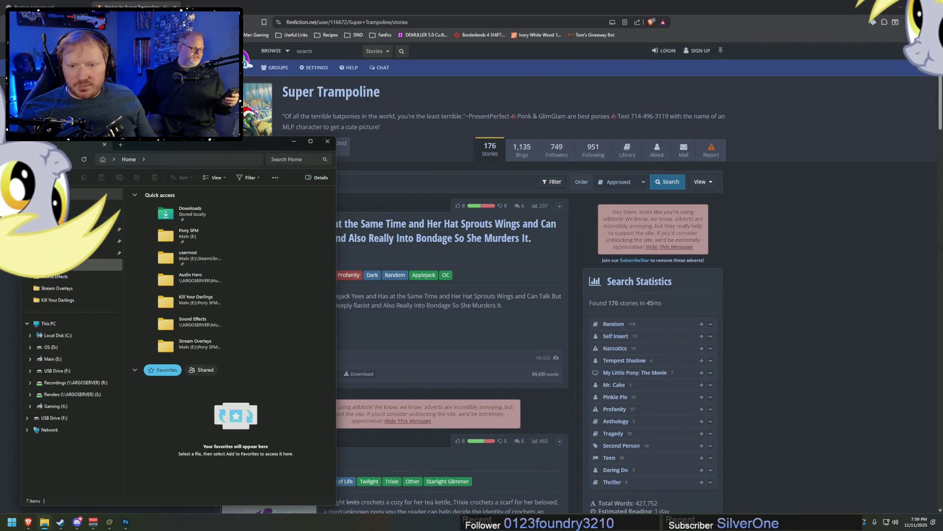
# Browse Pony SFM > Presentations > FanFic Scripts > _New, then hide Explorer to show the browser
pyautogui.click(96, 194)
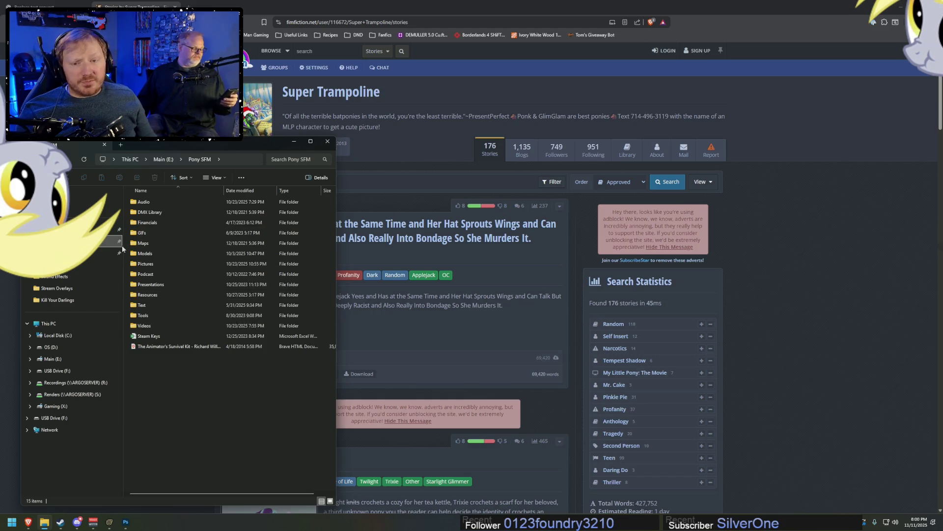
pyautogui.click(155, 285)
pyautogui.doubleClick(155, 284)
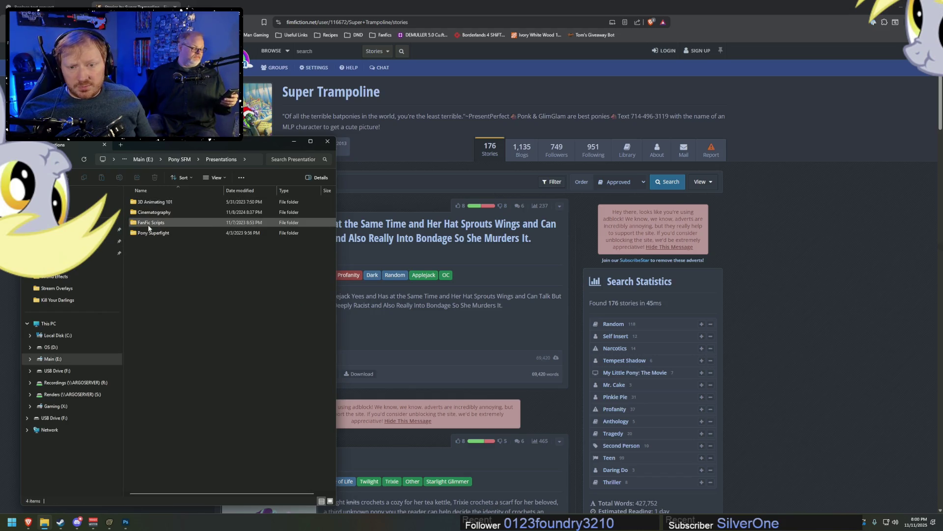
pyautogui.doubleClick(156, 222)
pyautogui.doubleClick(147, 202)
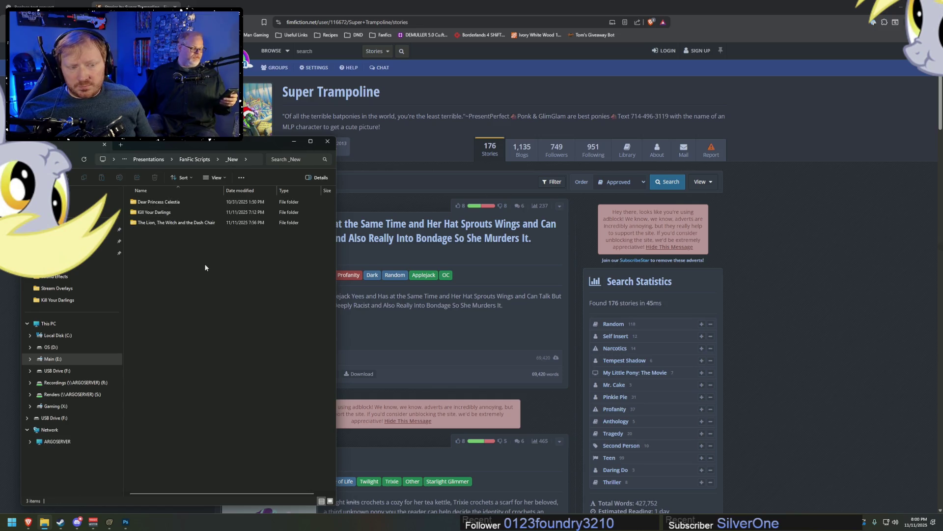
pyautogui.click(385, 90)
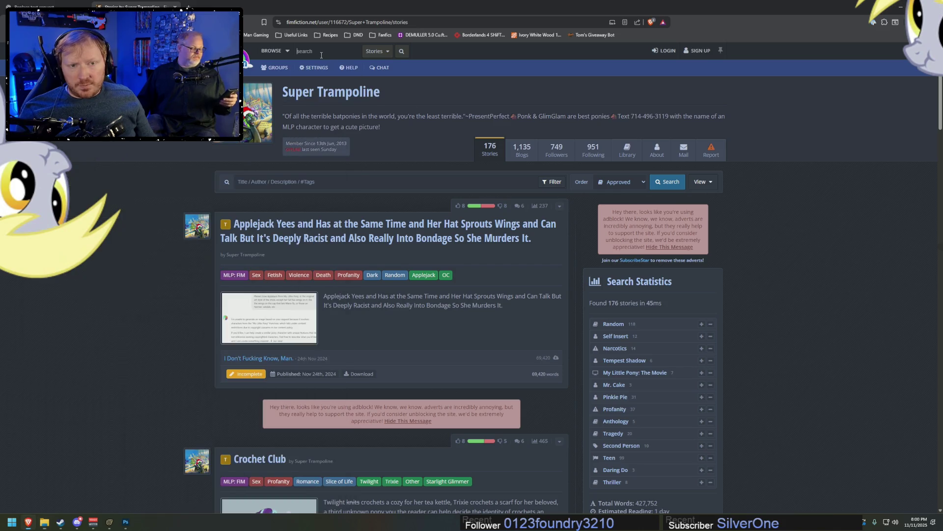
pyautogui.write('major tech')
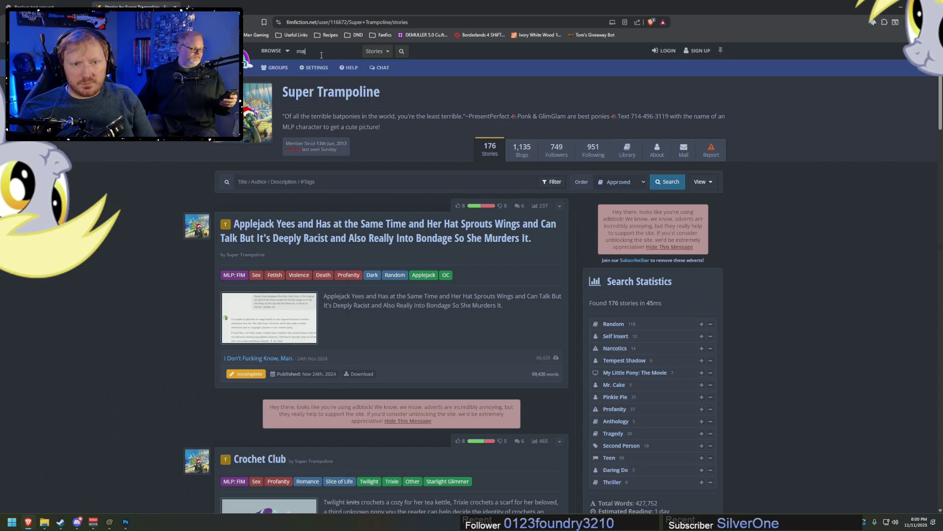
# Search stories for 'major tech' (four results), then for 'majortech' (zero results)
pyautogui.press('Return')
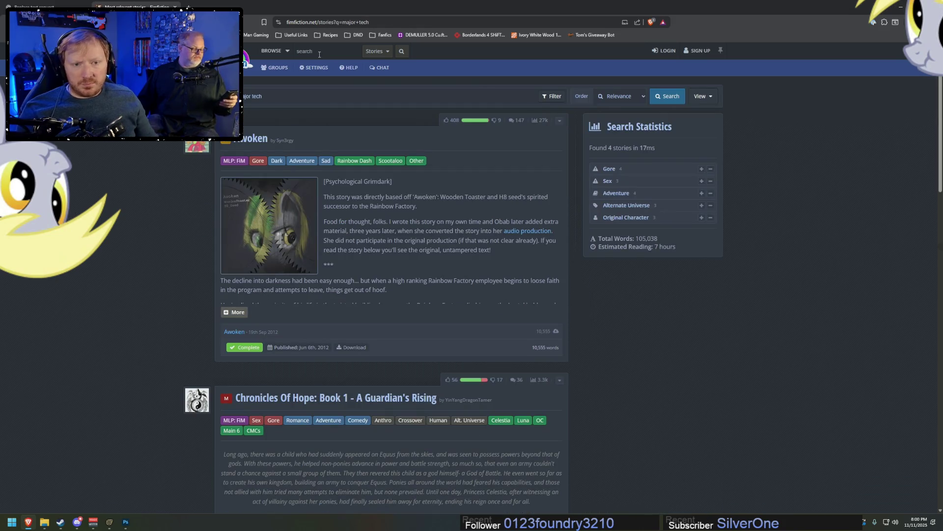
pyautogui.scroll(-4, 396, 214)
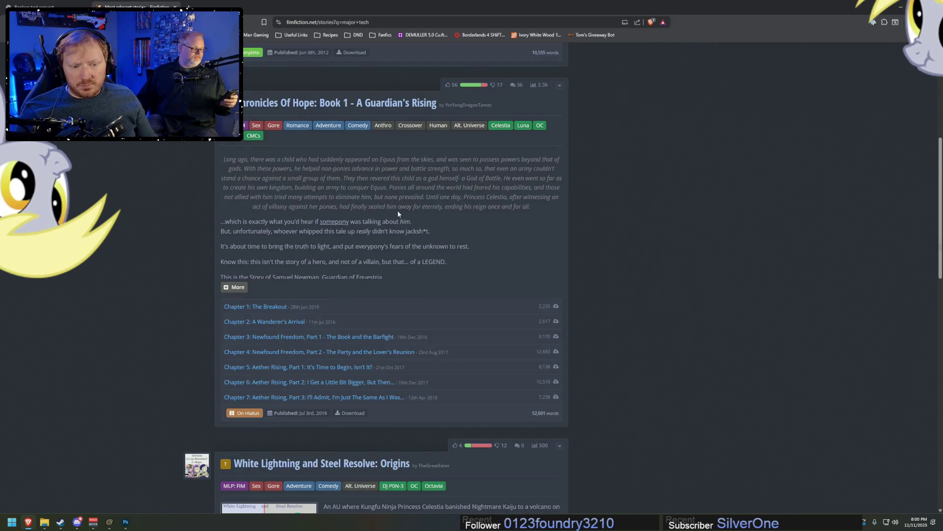
pyautogui.scroll(4, 400, 211)
pyautogui.click(265, 98)
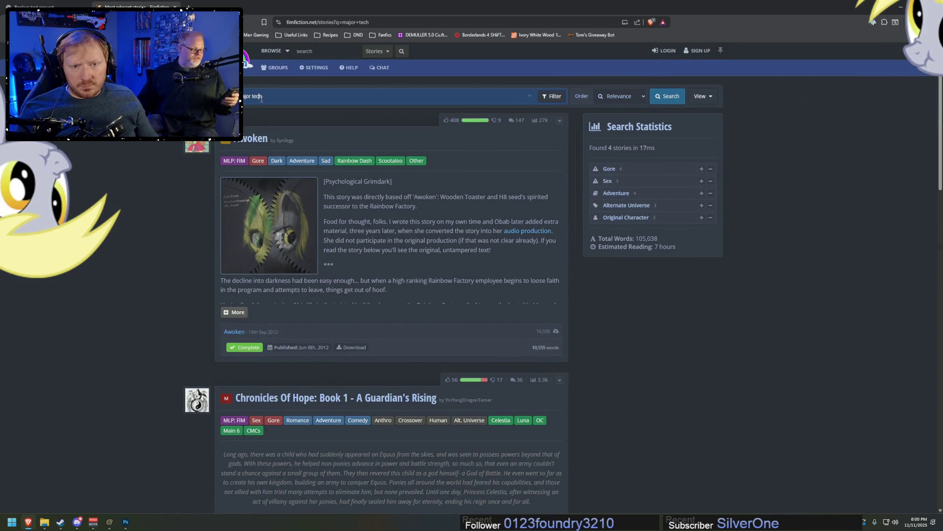
pyautogui.press('BackSpace')
pyautogui.press('Return')
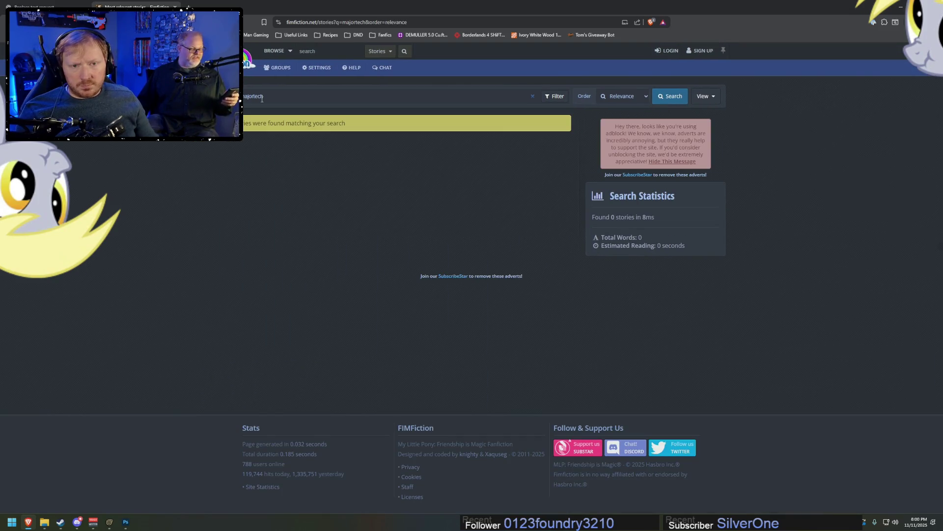
# Leave the results sorted by Relevance and switch back to the File Explorer _New window
pyautogui.click(622, 96)
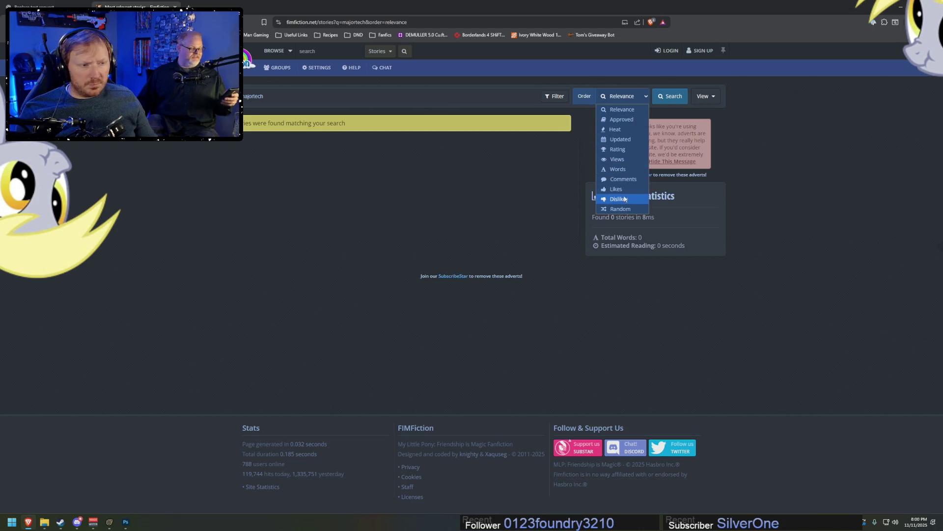
pyautogui.click(525, 207)
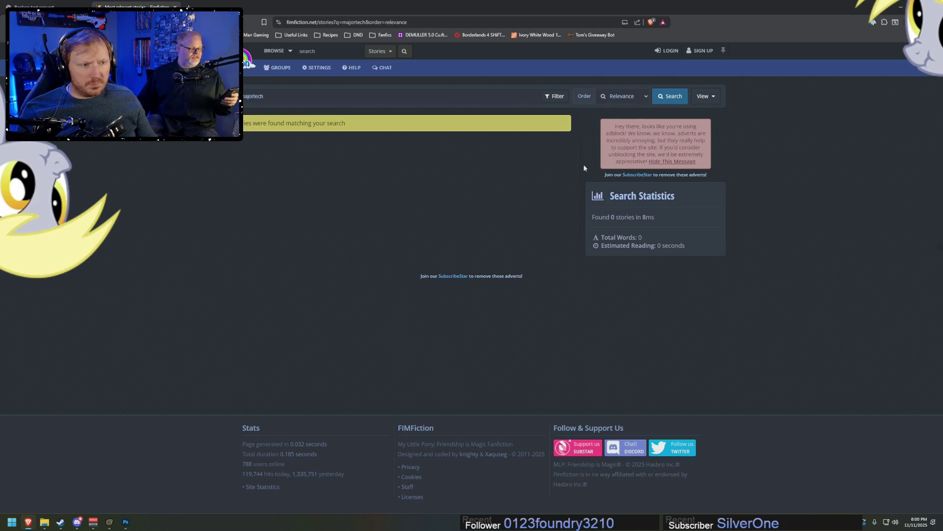
pyautogui.hotkey('alt', 'Tab')
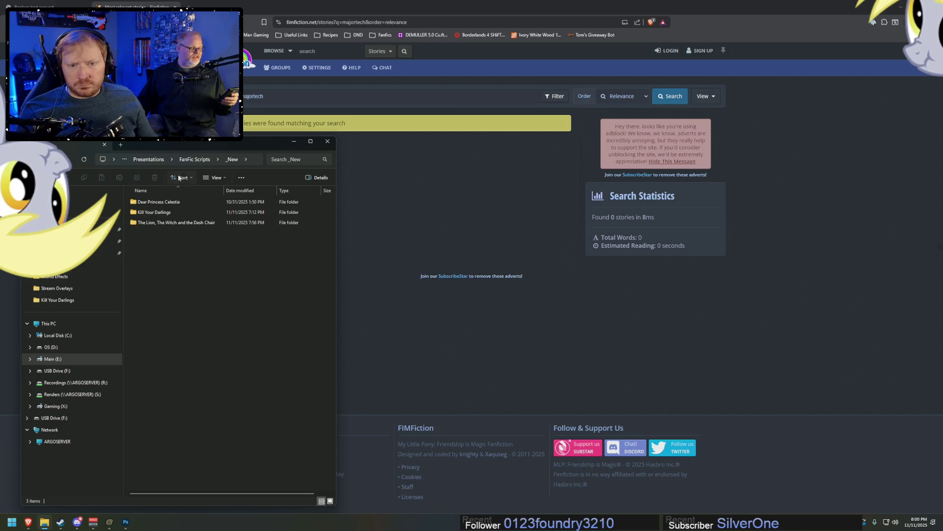
# Go into FanFic Scripts\_old\Crack Dealer and preview the Gilbert Gottfried Cocaine image
pyautogui.click(195, 158)
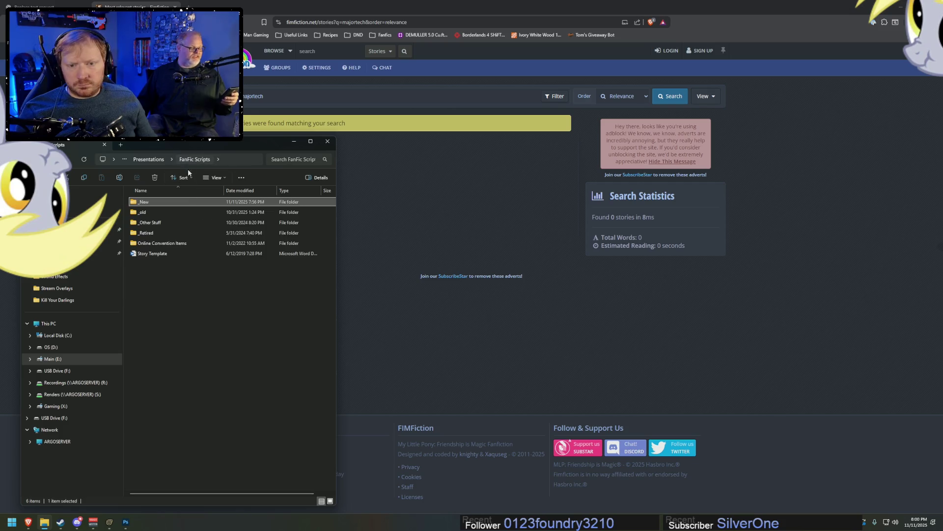
pyautogui.doubleClick(143, 213)
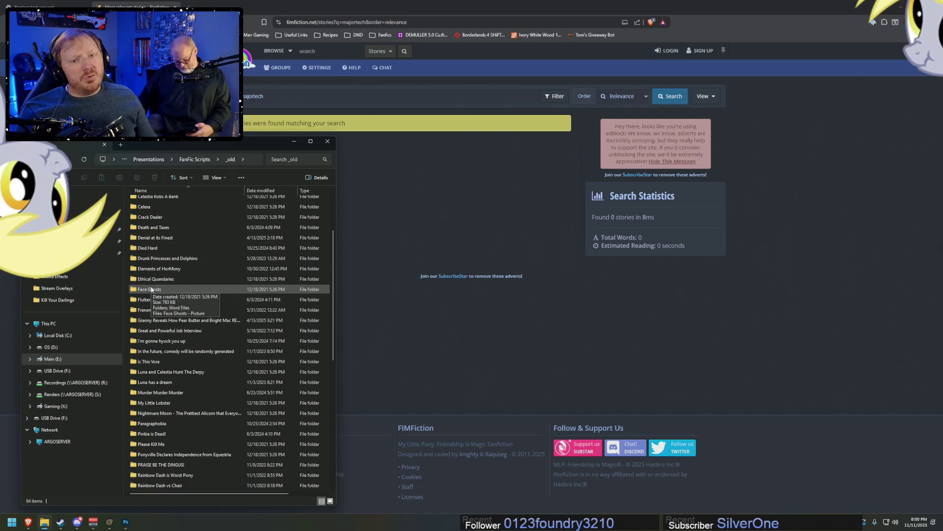
pyautogui.doubleClick(148, 217)
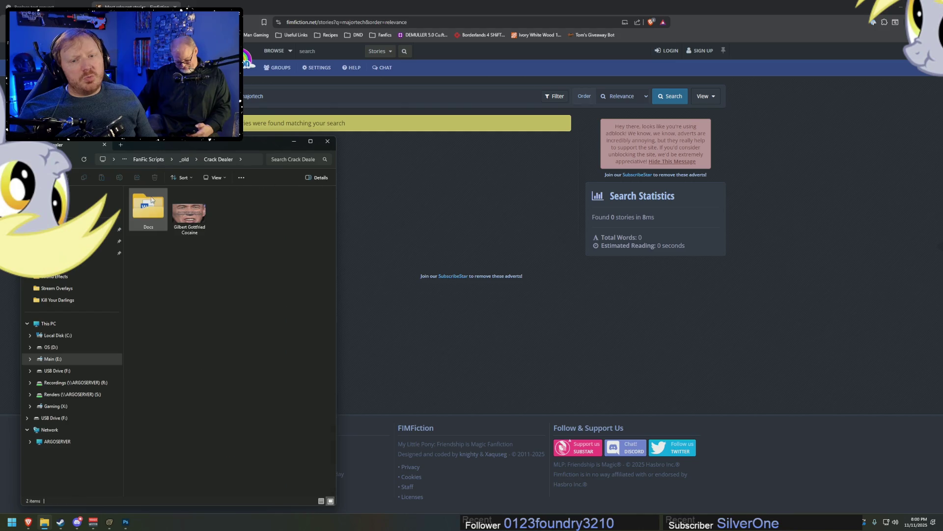
pyautogui.click(180, 219)
pyautogui.doubleClick(181, 219)
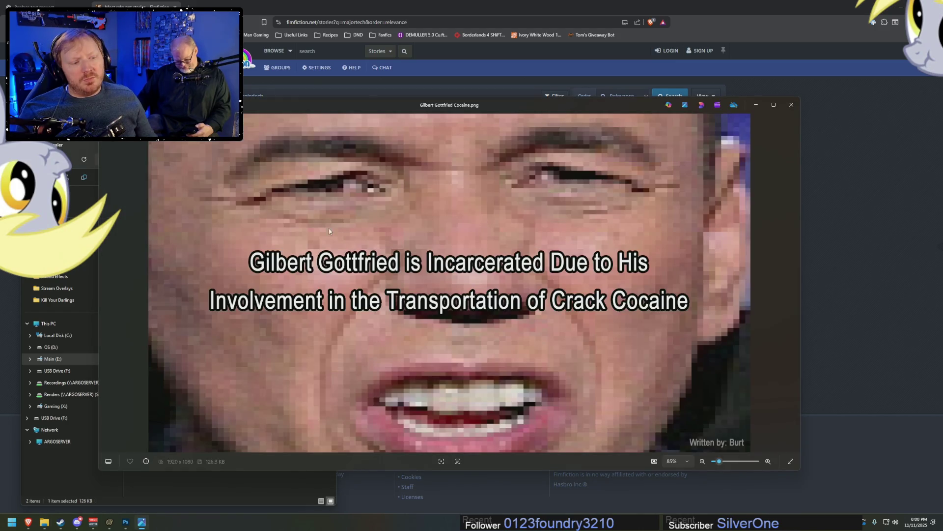
pyautogui.click(792, 103)
# Preview the Death and Taxes title picture from its folder
pyautogui.press('BackSpace')
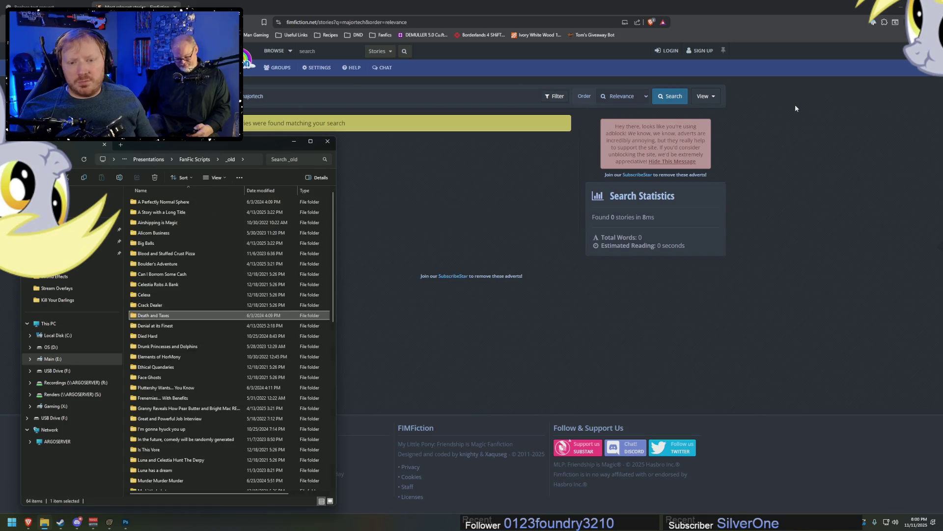
pyautogui.press('Down')
pyautogui.press('Return')
pyautogui.press('Down')
pyautogui.press('Down')
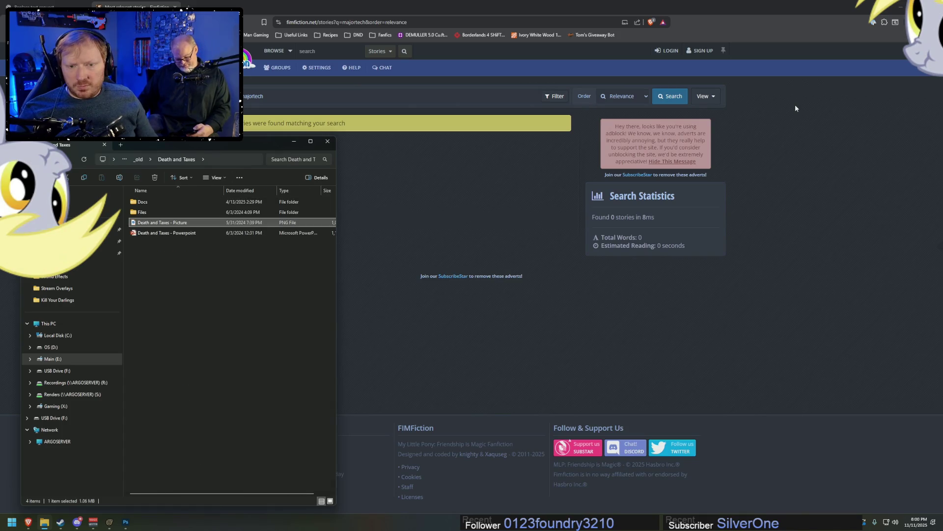
pyautogui.press('Return')
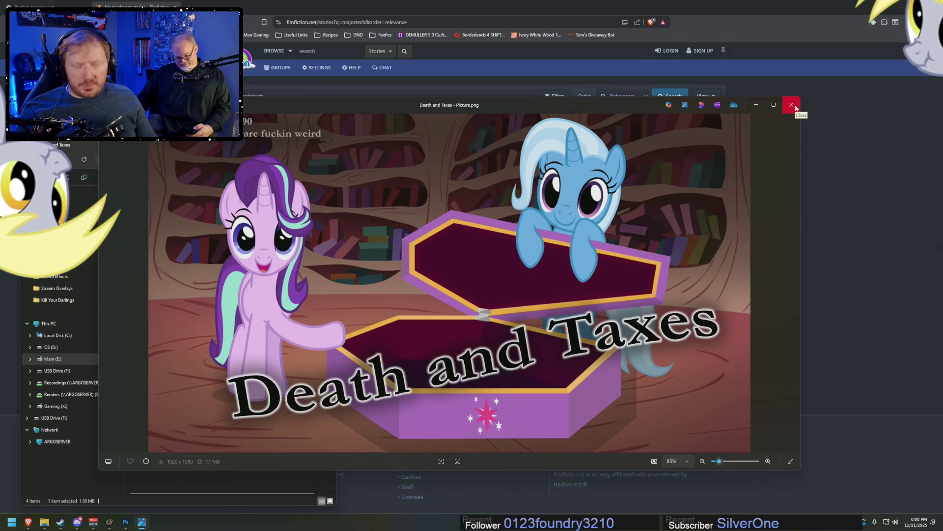
pyautogui.click(795, 108)
# Preview the Drunk Princesses and Dolphins title picture
pyautogui.press('BackSpace')
pyautogui.press('Down')
pyautogui.press('Down')
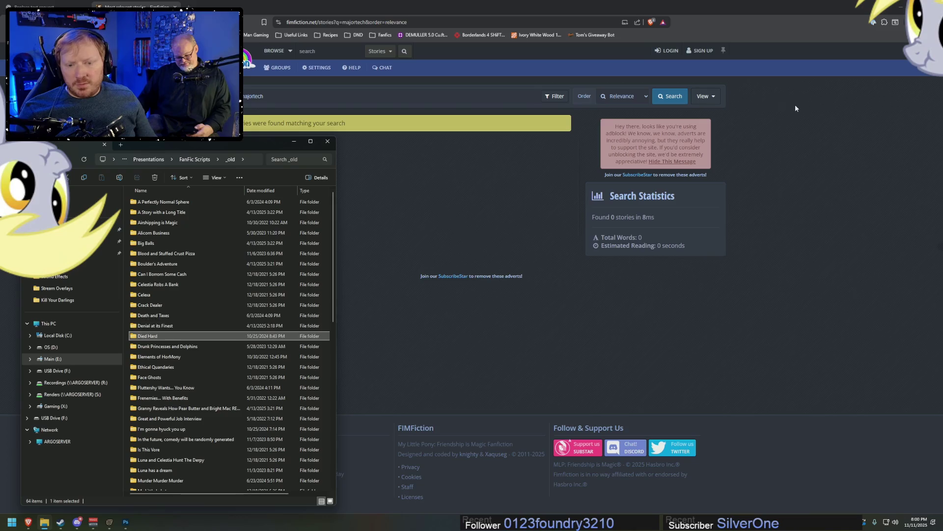
pyautogui.press('Down')
pyautogui.press('Up')
pyautogui.press('Down')
pyautogui.press('Return')
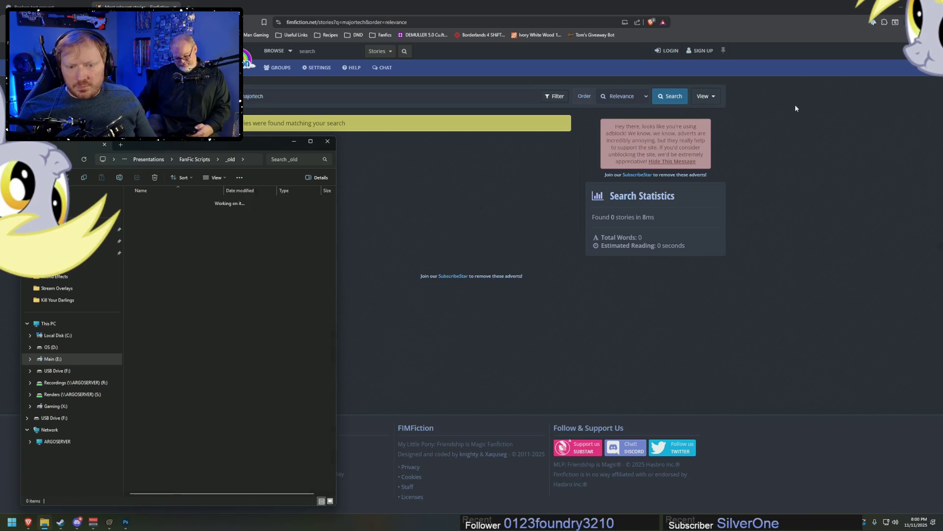
pyautogui.press('Return')
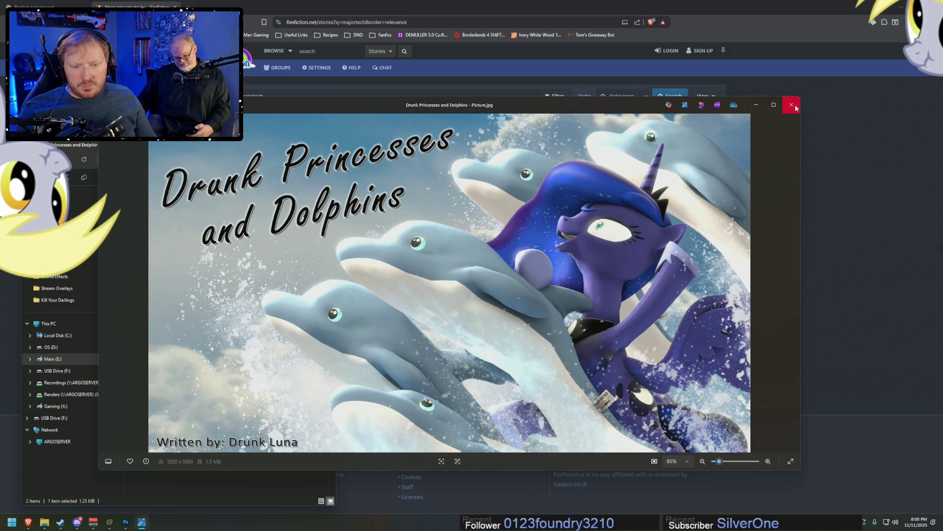
pyautogui.click(795, 108)
# Preview the Alicorn Business picture with the spacebar quick view
pyautogui.press('BackSpace')
pyautogui.press('Down')
pyautogui.press('Down')
pyautogui.press('Down')
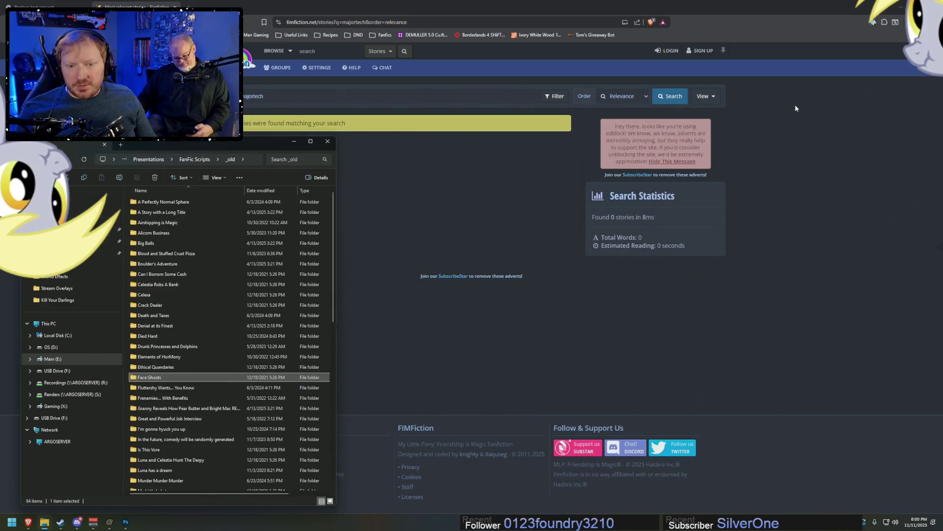
pyautogui.press('Up')
pyautogui.press('Up')
pyautogui.press('Up')
pyautogui.press('Up')
pyautogui.press('Up')
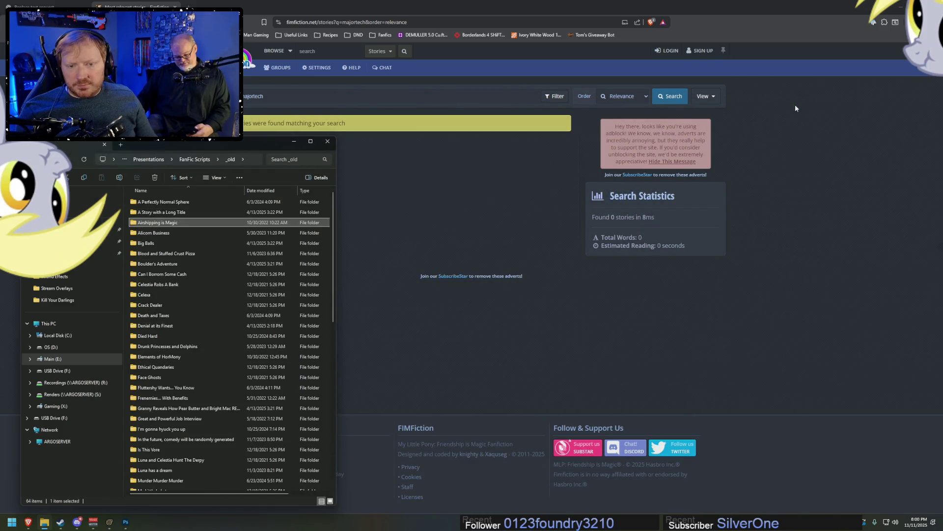
pyautogui.press('Down')
pyautogui.press('Return')
pyautogui.press('Down')
pyautogui.press('Down')
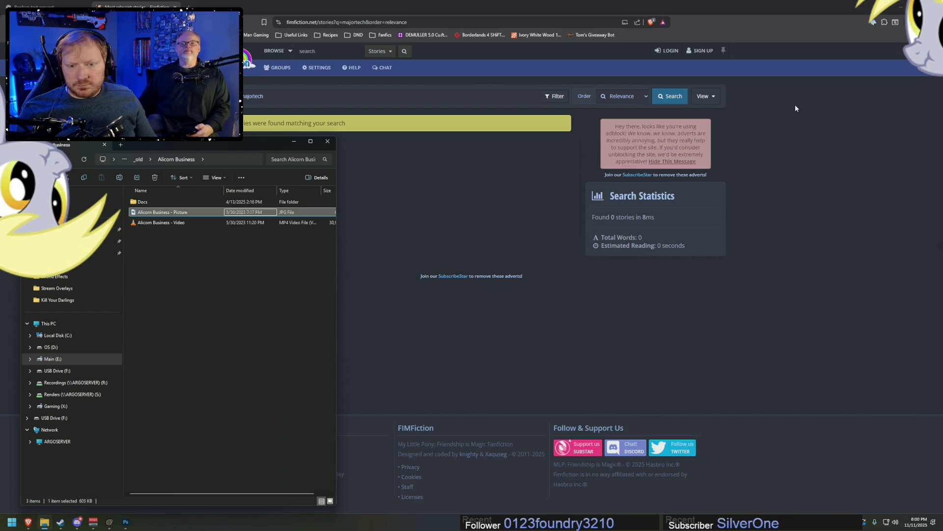
pyautogui.press('Down')
pyautogui.press('Up')
pyautogui.press('space')
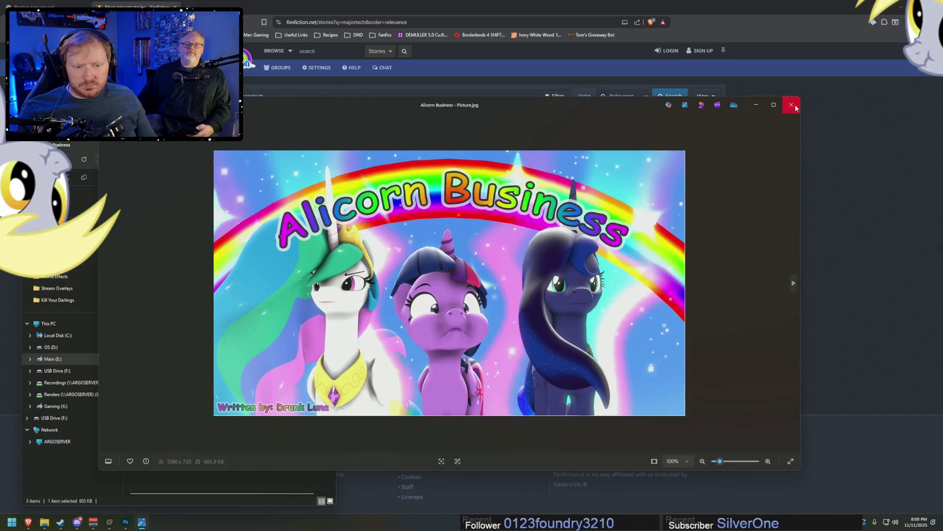
pyautogui.press('space')
# Preview the Big Balls title picture
pyautogui.press('BackSpace')
pyautogui.press('Down')
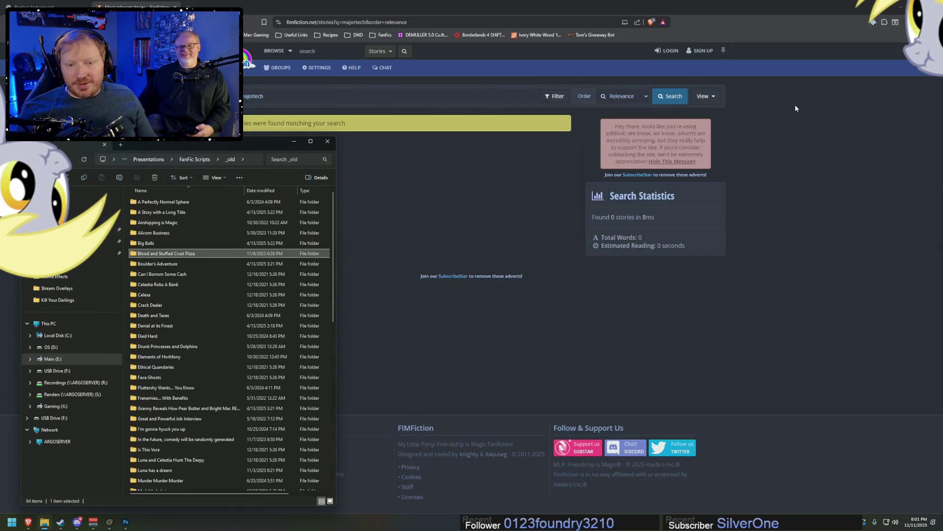
pyautogui.press('Down')
pyautogui.press('Return')
pyautogui.press('Right')
pyautogui.press('Return')
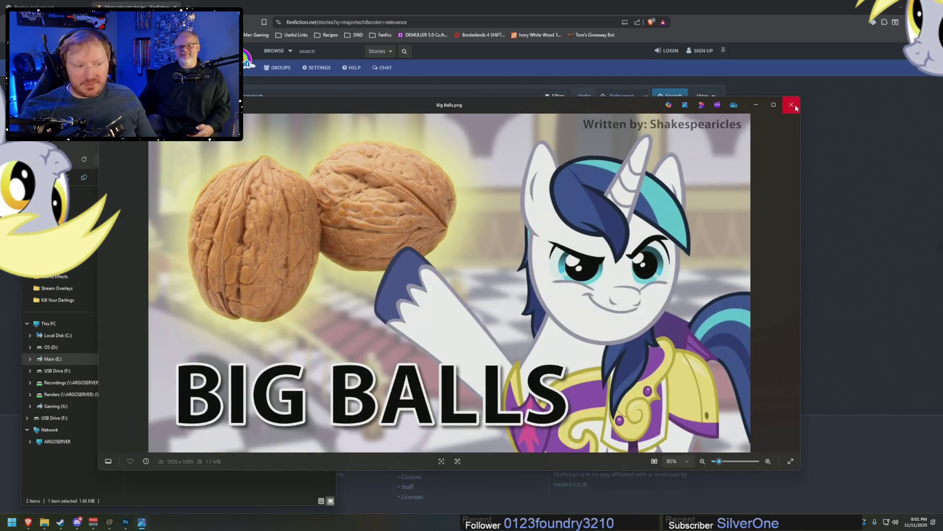
pyautogui.click(792, 105)
# Preview the Blood and Stuffed Crust Pizza title picture
pyautogui.press('BackSpace')
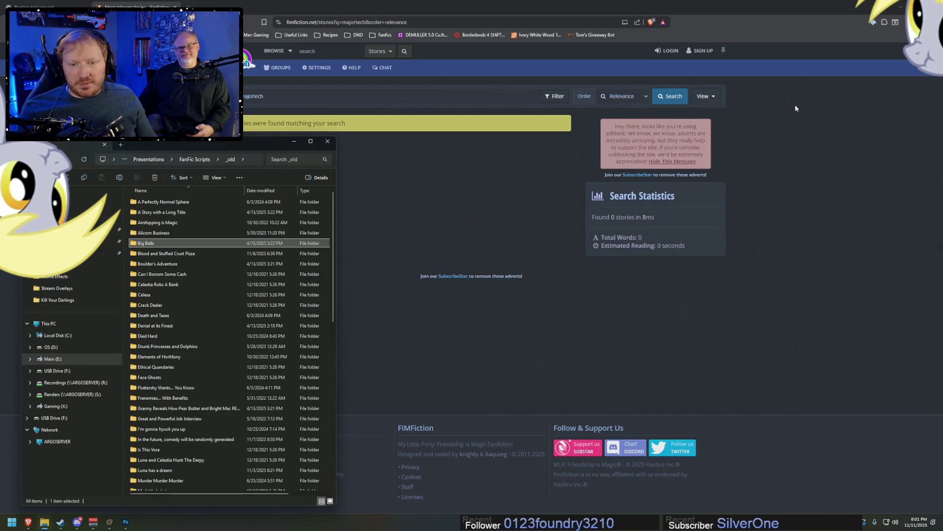
pyautogui.press('Down')
pyautogui.press('Down')
pyautogui.press('Down')
pyautogui.press('Up')
pyautogui.press('Up')
pyautogui.press('Return')
pyautogui.press('Right')
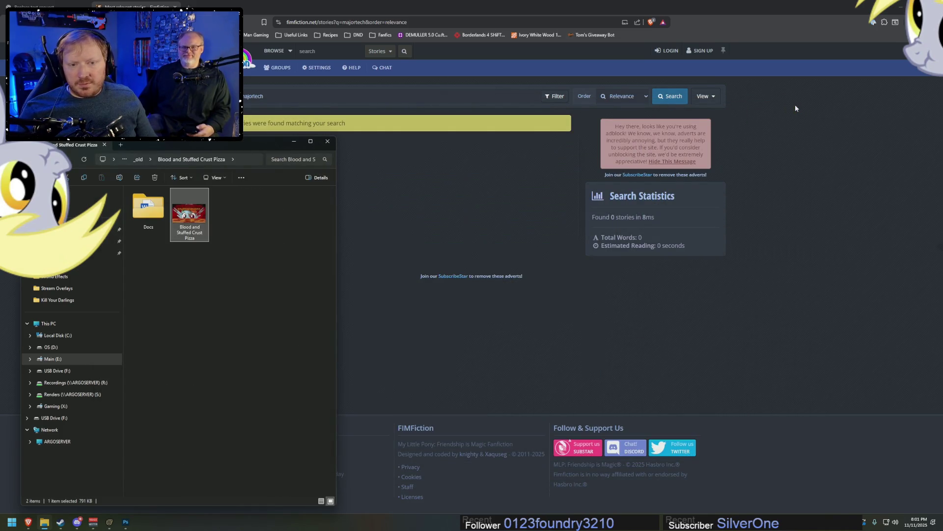
pyautogui.press('Return')
pyautogui.click(793, 105)
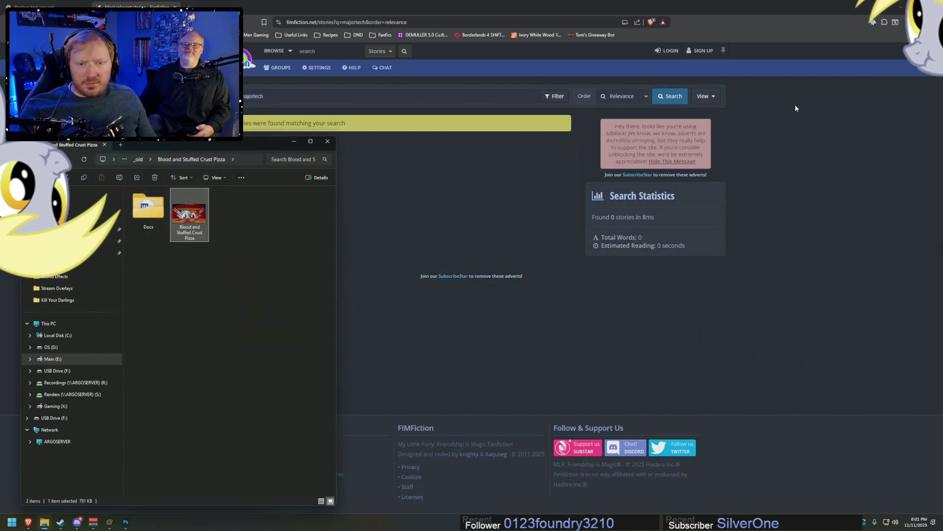
# Preview the Rock picture in Boulder's Adventure and the Can I Borrow Some Cash picture
pyautogui.press('BackSpace')
pyautogui.press('Down')
pyautogui.press('Return')
pyautogui.press('Right')
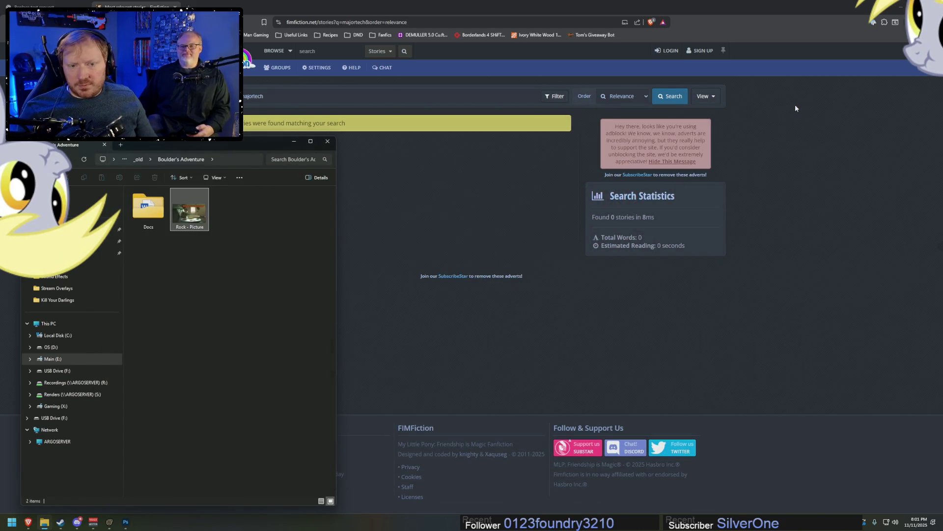
pyautogui.press('Return')
pyautogui.click(795, 108)
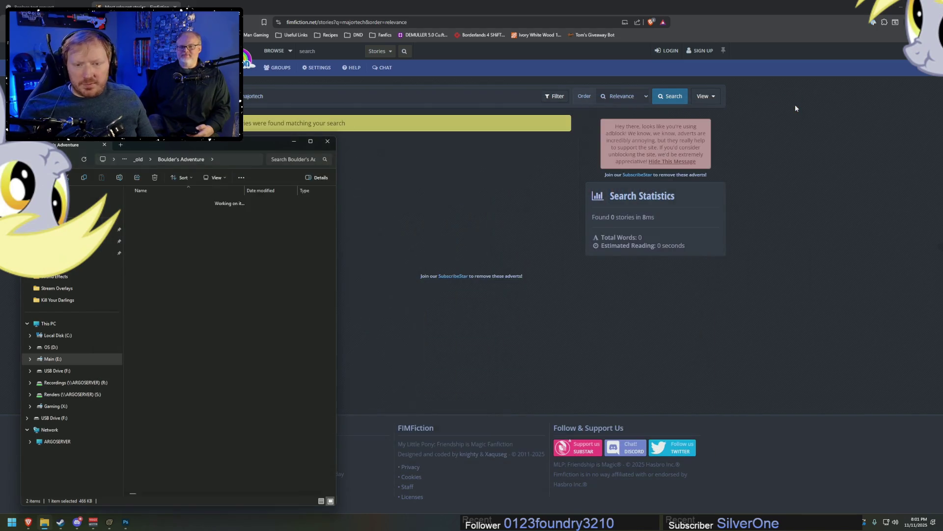
pyautogui.press('BackSpace')
pyautogui.press('Down')
pyautogui.press('Return')
pyautogui.press('Right')
pyautogui.press('Return')
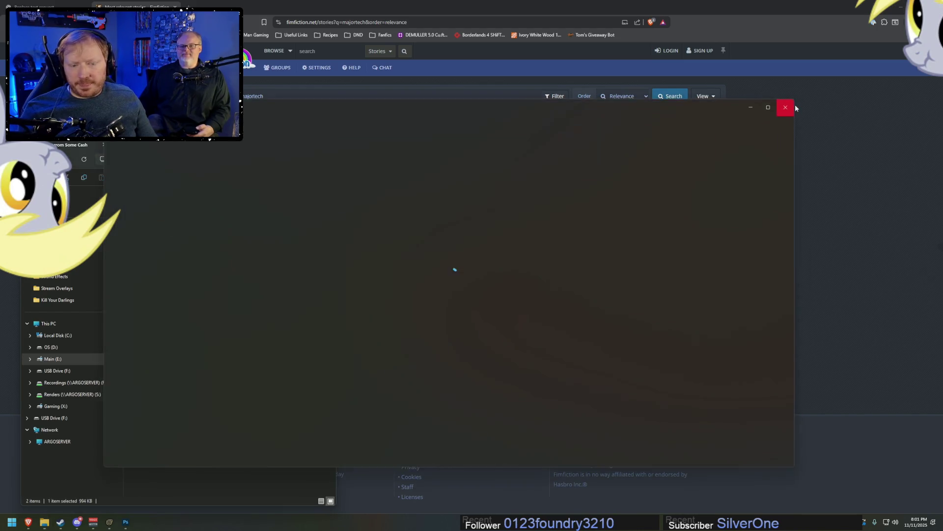
pyautogui.click(795, 109)
# Peek into the Celestia Robs A Bank and Celexa folders without opening a picture
pyautogui.press('BackSpace')
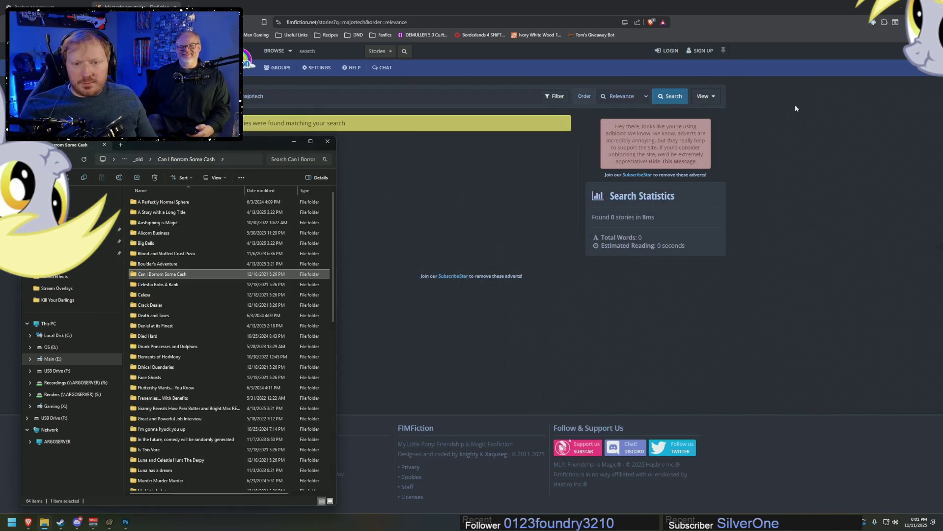
pyautogui.press('Down')
pyautogui.press('Down')
pyautogui.press('Up')
pyautogui.press('Return')
pyautogui.press('BackSpace')
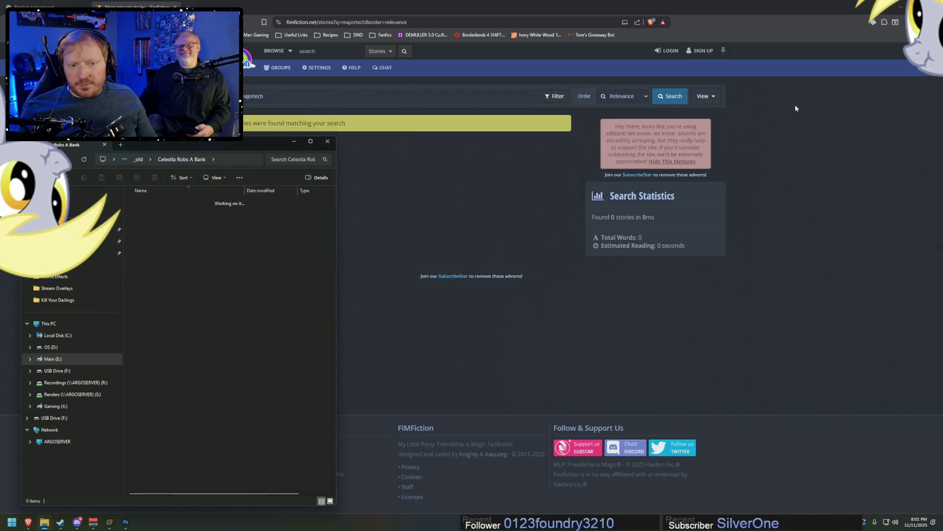
pyautogui.press('Down')
pyautogui.press('Return')
pyautogui.press('BackSpace')
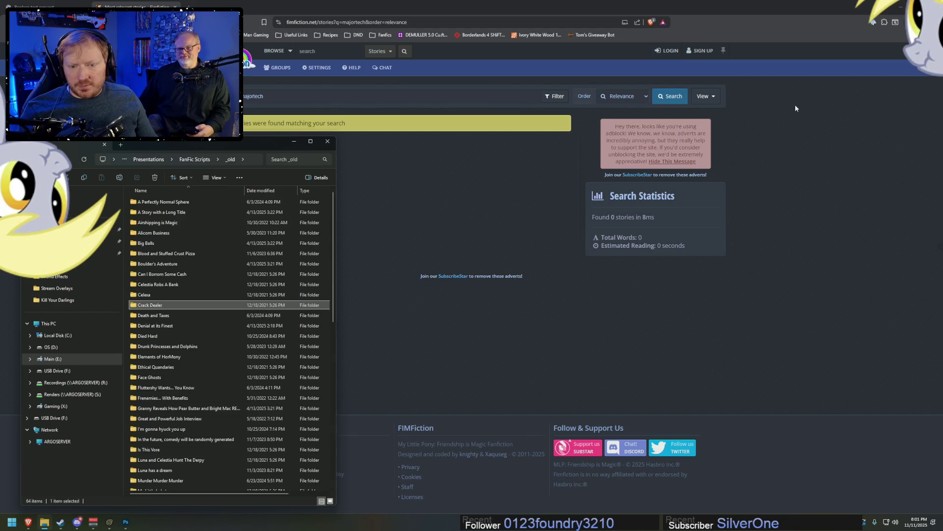
# Preview Boner - Picture 1 in Denial at its Finest and the Died Hard picture
pyautogui.press('Down')
pyautogui.press('Down')
pyautogui.press('Return')
pyautogui.press('Right')
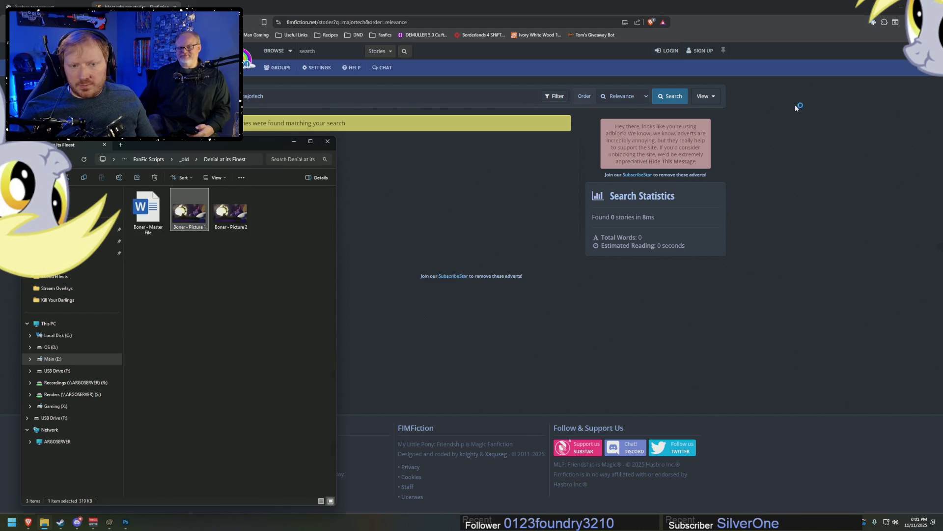
pyautogui.press('Return')
pyautogui.click(792, 105)
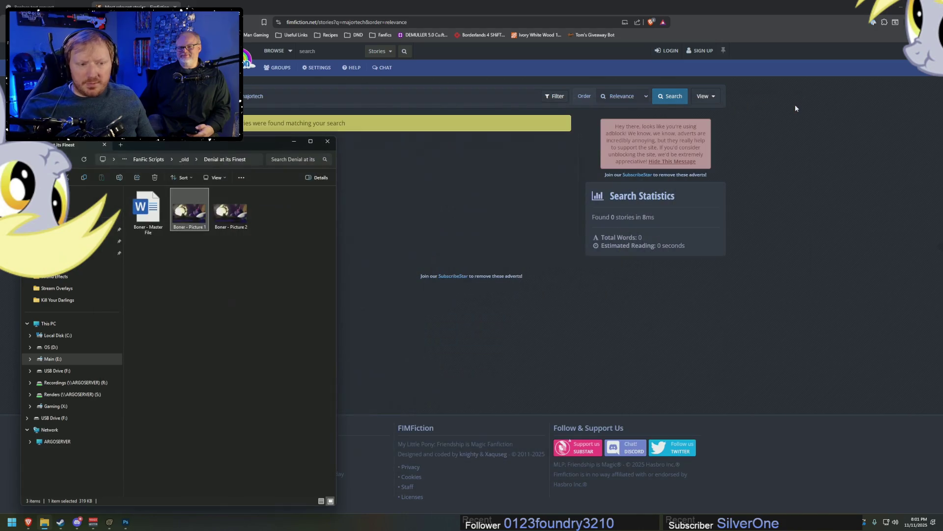
pyautogui.press('BackSpace')
pyautogui.press('Down')
pyautogui.press('Down')
pyautogui.press('Down')
pyautogui.press('Up')
pyautogui.press('Up')
pyautogui.press('Return')
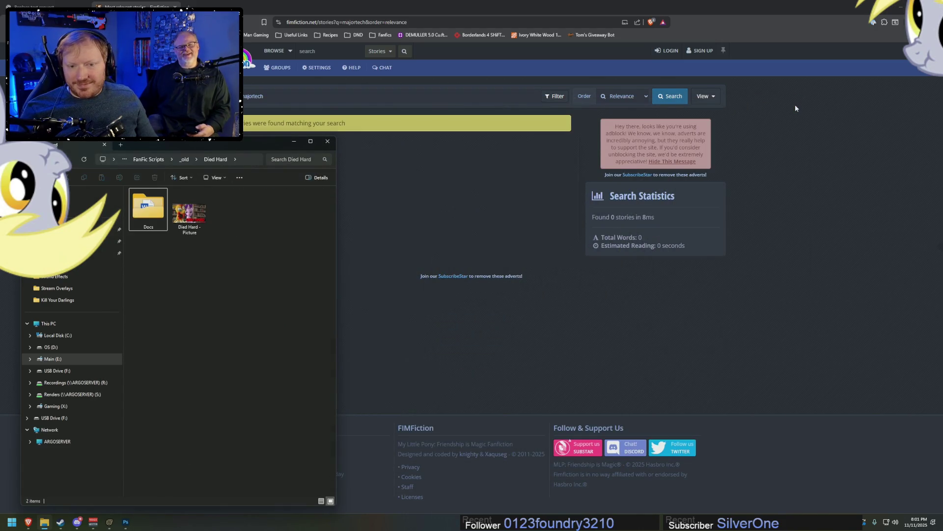
pyautogui.press('Right')
pyautogui.press('Return')
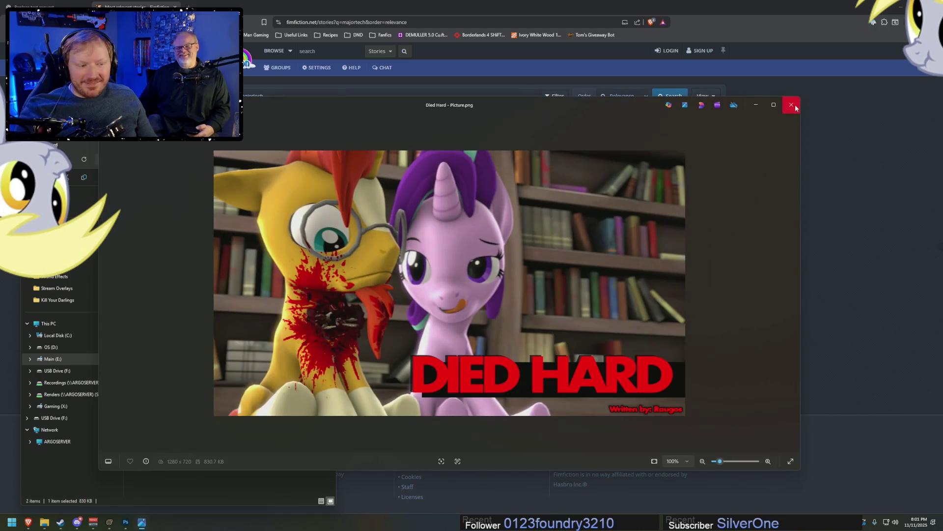
pyautogui.click(795, 105)
# Preview the Elements of HorMony image, twice
pyautogui.press('BackSpace')
pyautogui.press('Down')
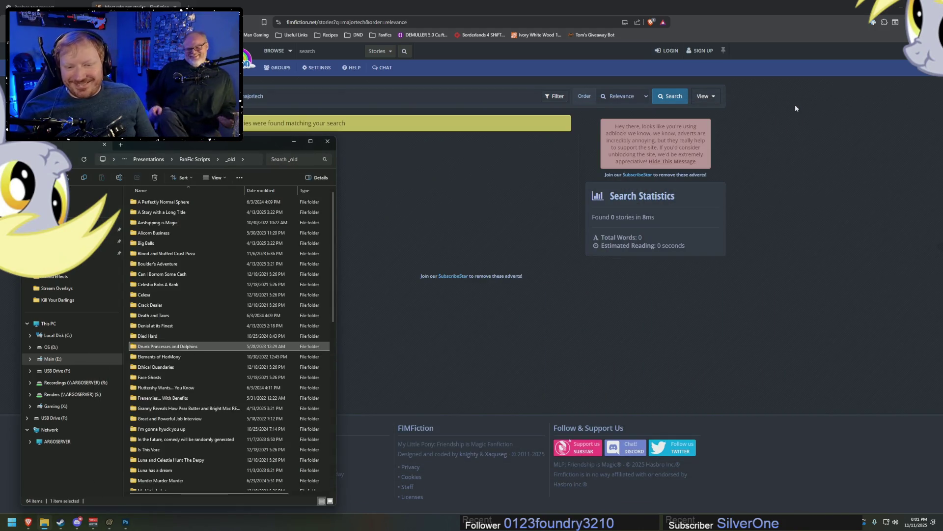
pyautogui.press('Down')
pyautogui.press('Return')
pyautogui.press('Right')
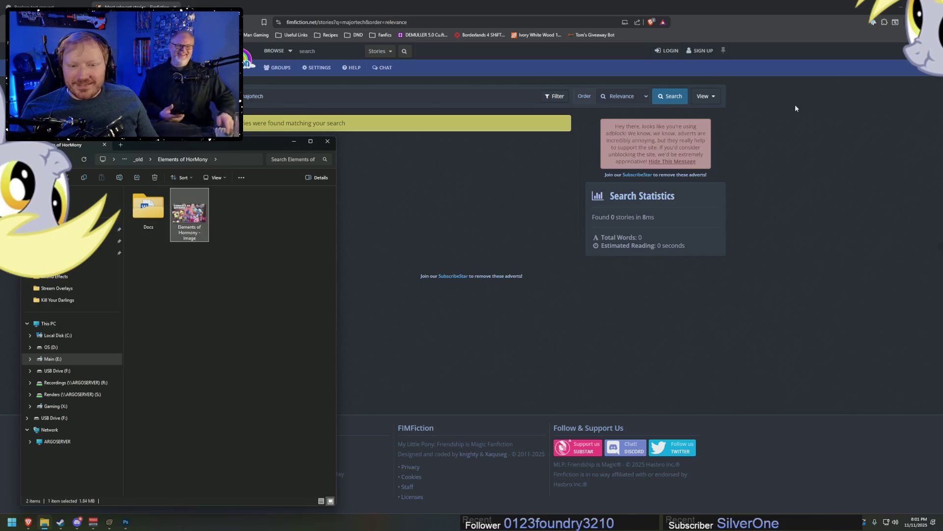
pyautogui.press('Return')
pyautogui.click(792, 105)
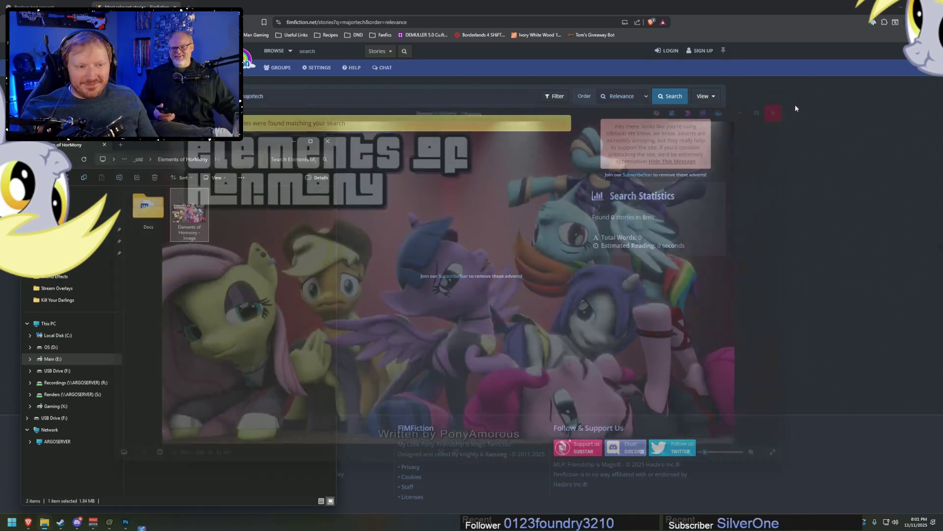
pyautogui.press('BackSpace')
pyautogui.press('Down')
pyautogui.press('Down')
pyautogui.press('Return')
pyautogui.press('Right')
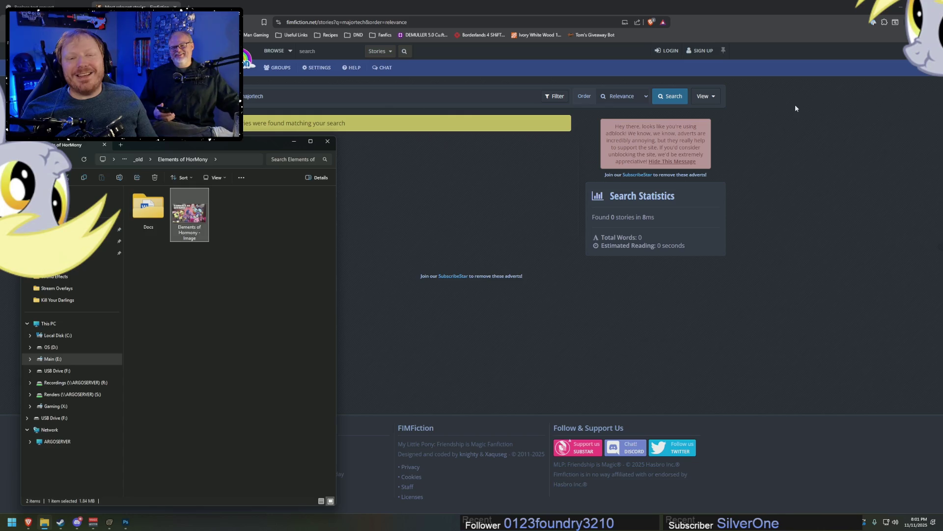
pyautogui.press('Return')
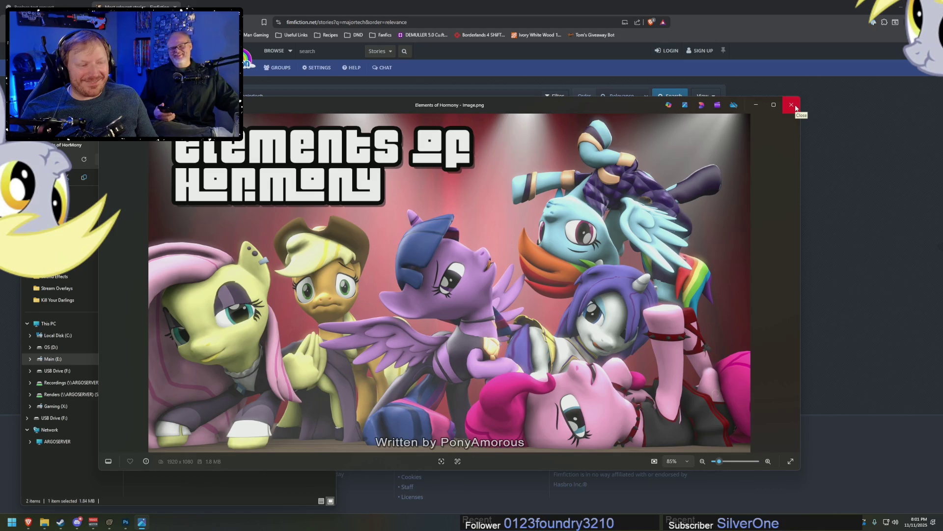
pyautogui.click(792, 106)
# Preview the Ethical Quandaries and Face Ghosts title pictures
pyautogui.press('BackSpace')
pyautogui.press('Down')
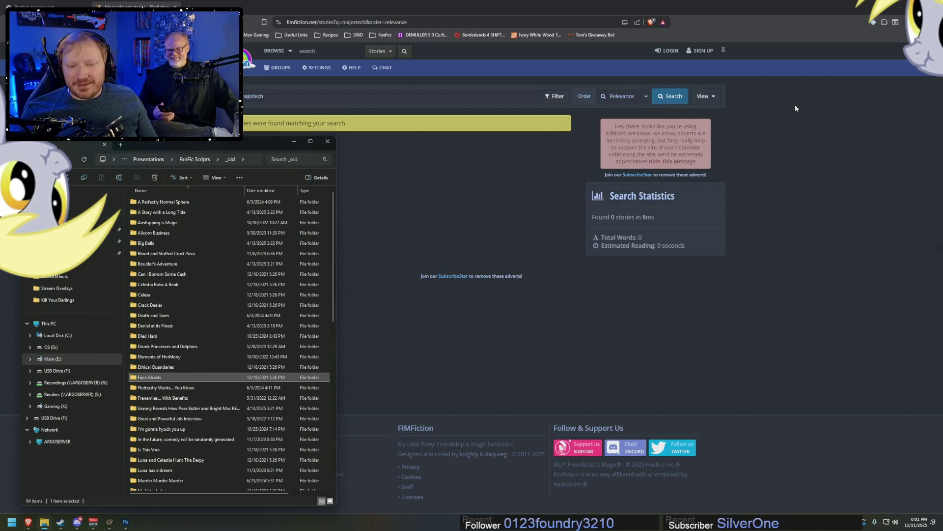
pyautogui.press('Down')
pyautogui.press('Return')
pyautogui.press('Right')
pyautogui.press('Return')
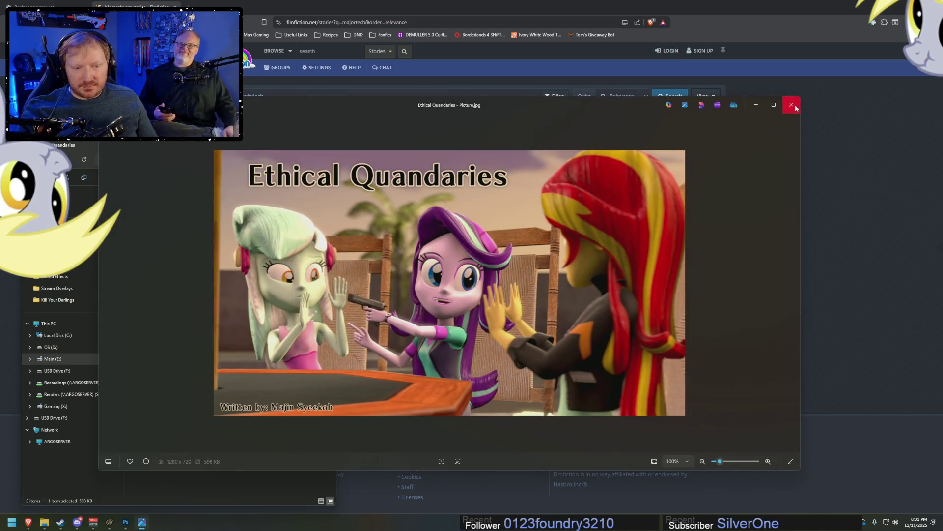
pyautogui.click(795, 107)
pyautogui.press('BackSpace')
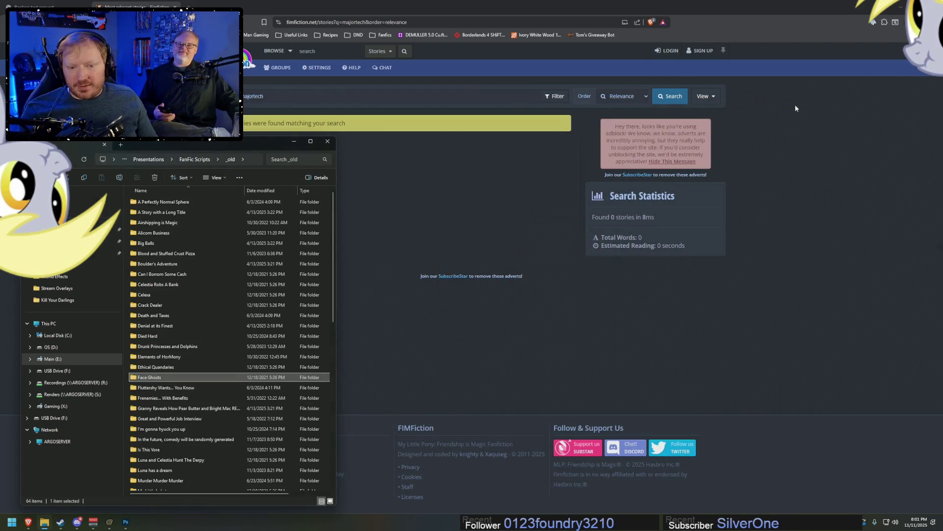
pyautogui.press('Down')
pyautogui.press('Return')
pyautogui.press('Return')
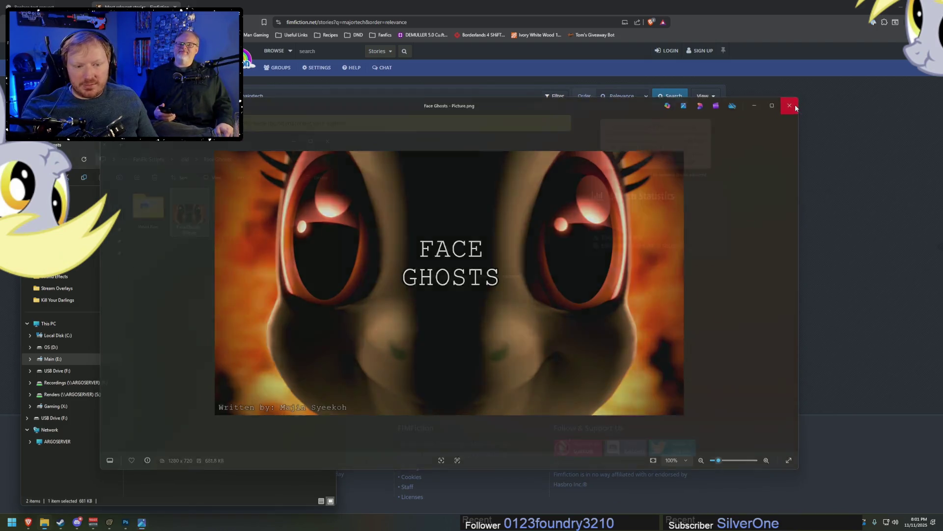
pyautogui.click(795, 107)
# Preview the Fluttershy You Know picture
pyautogui.press('BackSpace')
pyautogui.press('Down')
pyautogui.press('Return')
pyautogui.press('Down')
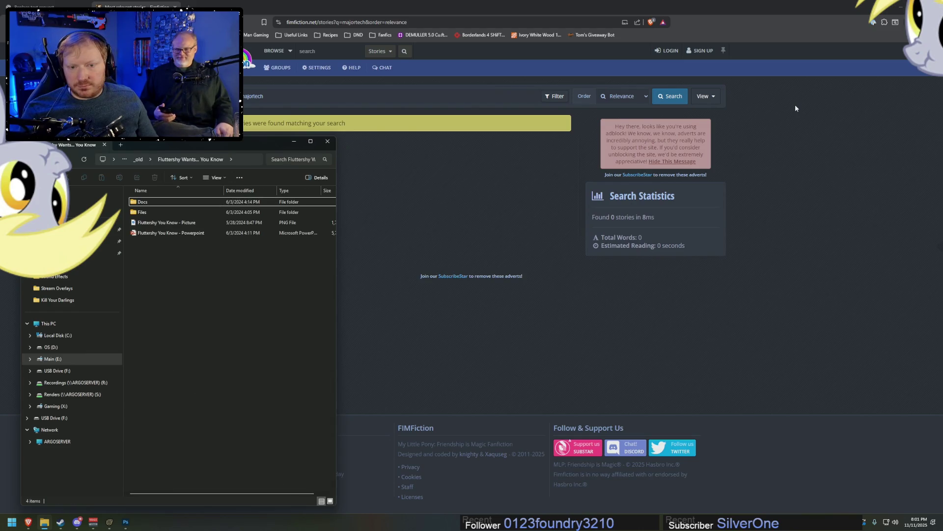
pyautogui.press('Down')
pyautogui.press('Down')
pyautogui.press('Return')
pyautogui.click(795, 108)
# Play the Frenemies... With Benefits video, moving the player window, then close it
pyautogui.press('BackSpace')
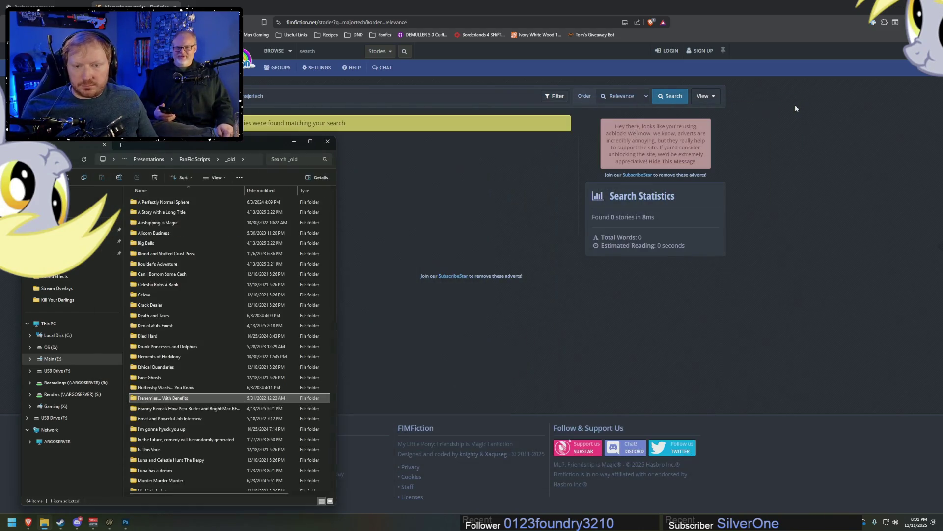
pyautogui.press('Down')
pyautogui.press('Return')
pyautogui.press('Right')
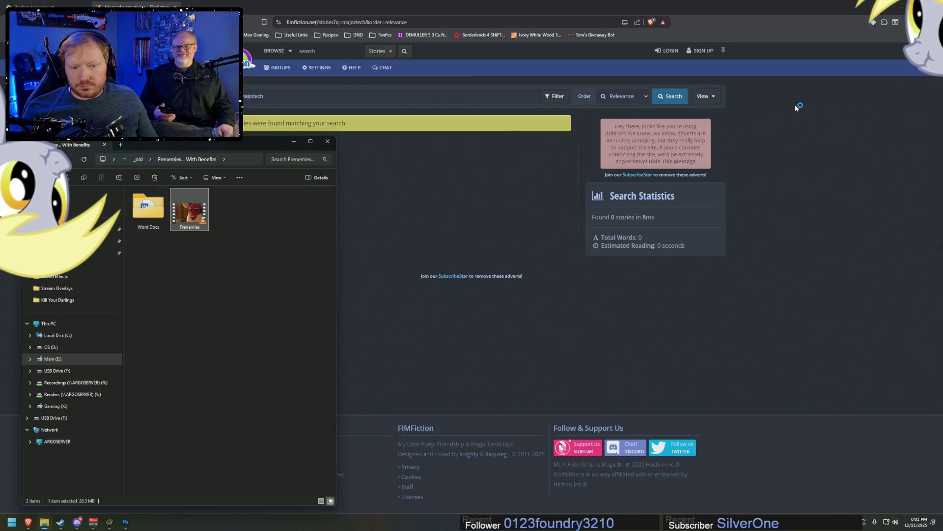
pyautogui.press('Return')
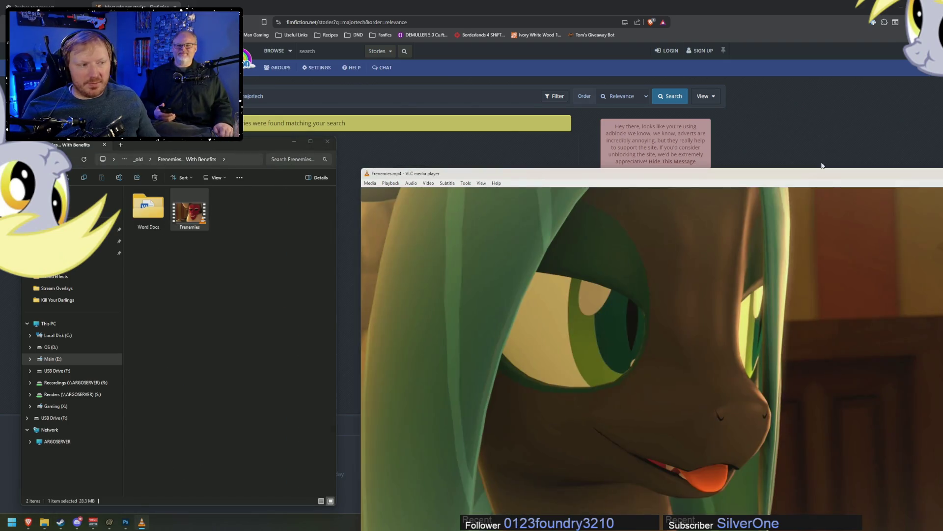
pyautogui.moveTo(822, 174); pyautogui.dragTo(819, 53)
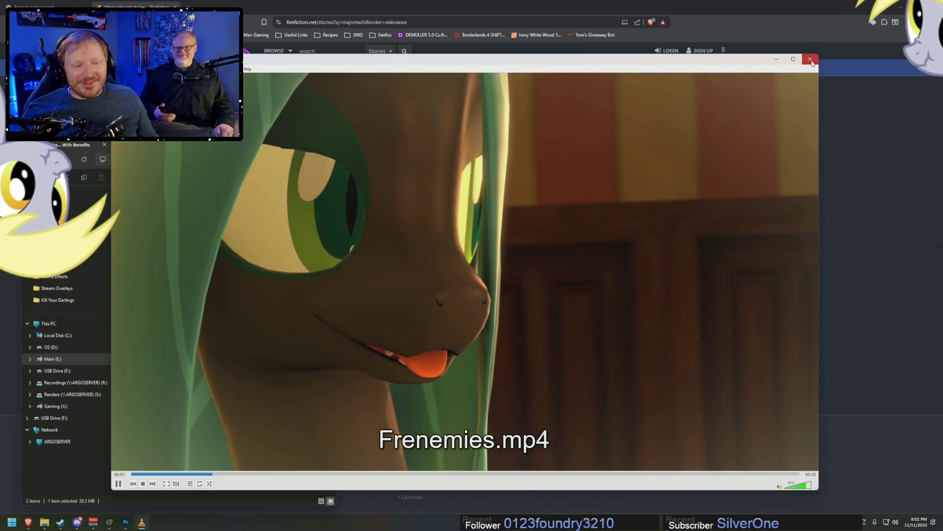
pyautogui.click(810, 59)
# Peek at the Word Docs folder, then open and close the Granny Reveals preview image
pyautogui.doubleClick(148, 208)
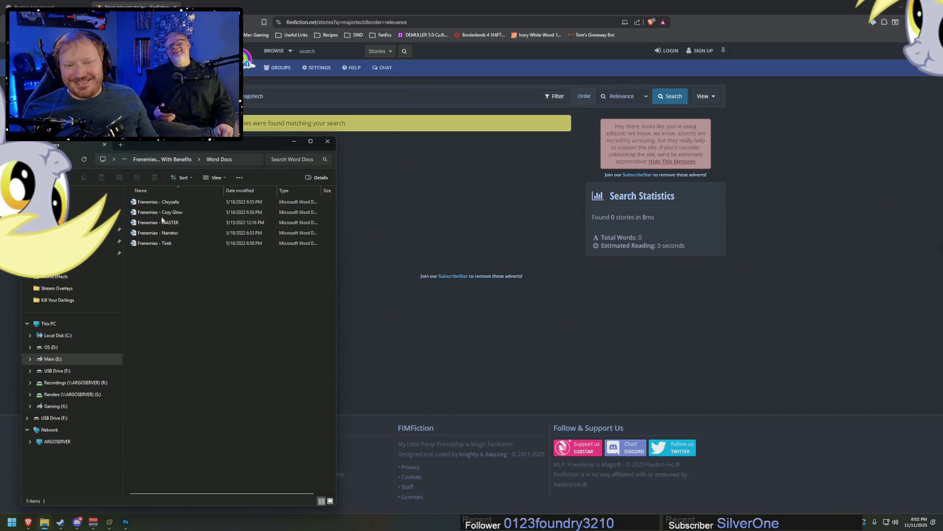
pyautogui.click(169, 159)
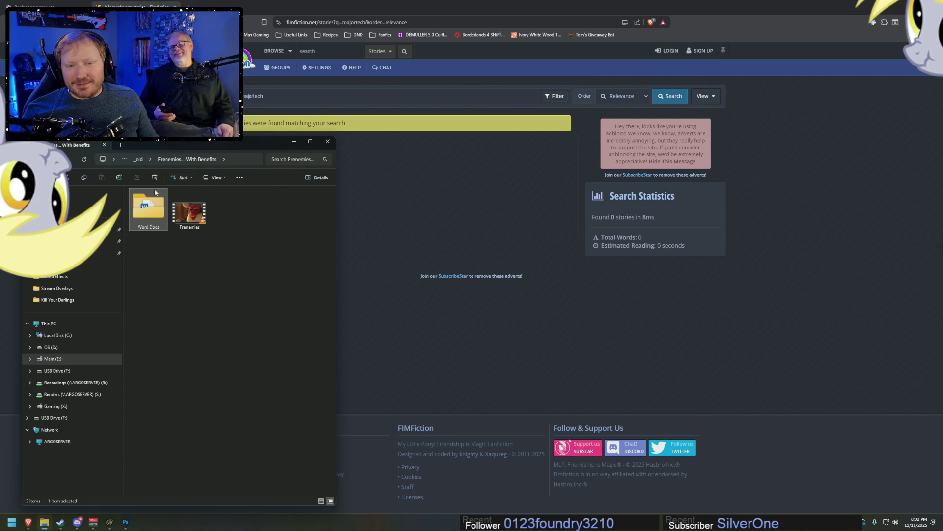
pyautogui.click(145, 160)
pyautogui.press('Down')
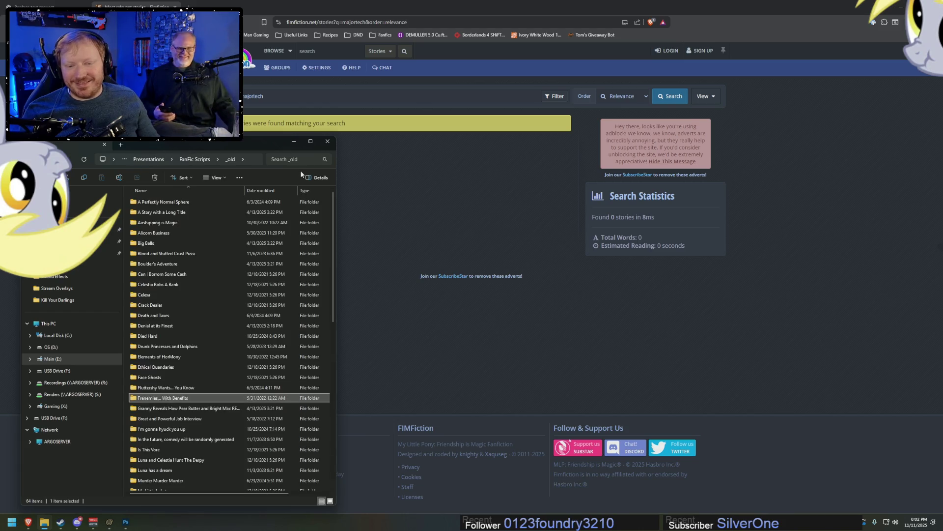
pyautogui.press('Return')
pyautogui.press('Right')
pyautogui.press('Return')
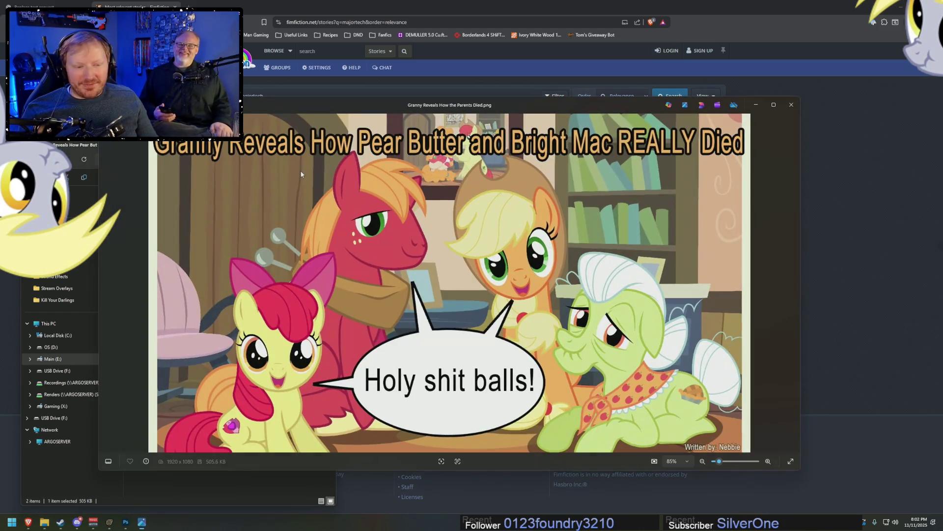
pyautogui.hotkey('alt', 'F4')
# Peek into Great and Powerful Job Interview, open the hyuck you up picture, and return to the FimFiction browser window
pyautogui.hotkey('alt', 'Up')
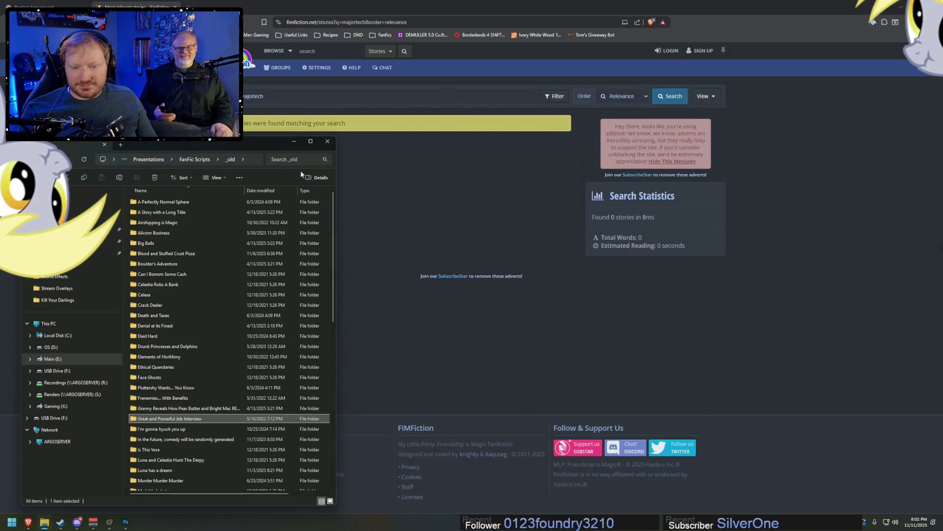
pyautogui.press('Down')
pyautogui.press('Return')
pyautogui.press('Down')
pyautogui.hotkey('alt', 'Up')
pyautogui.press('Down')
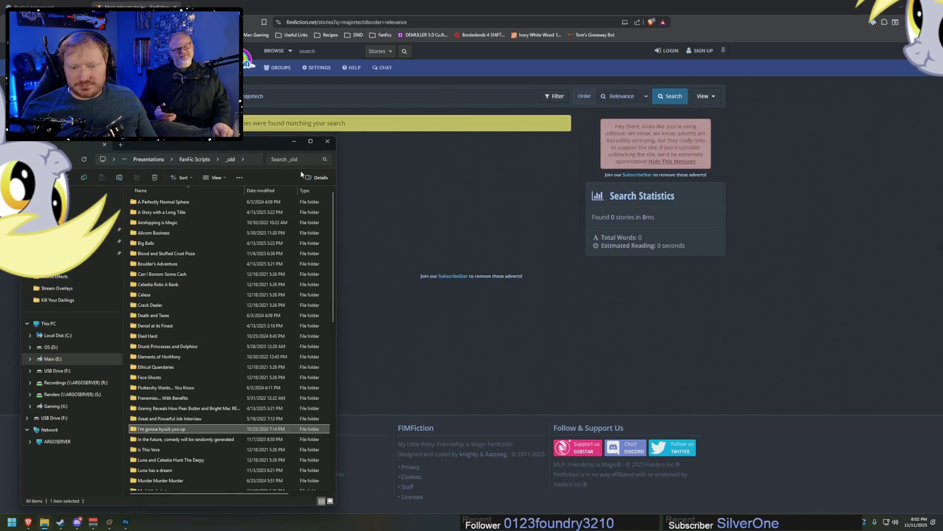
pyautogui.press('Return')
pyautogui.press('Down')
pyautogui.press('Return')
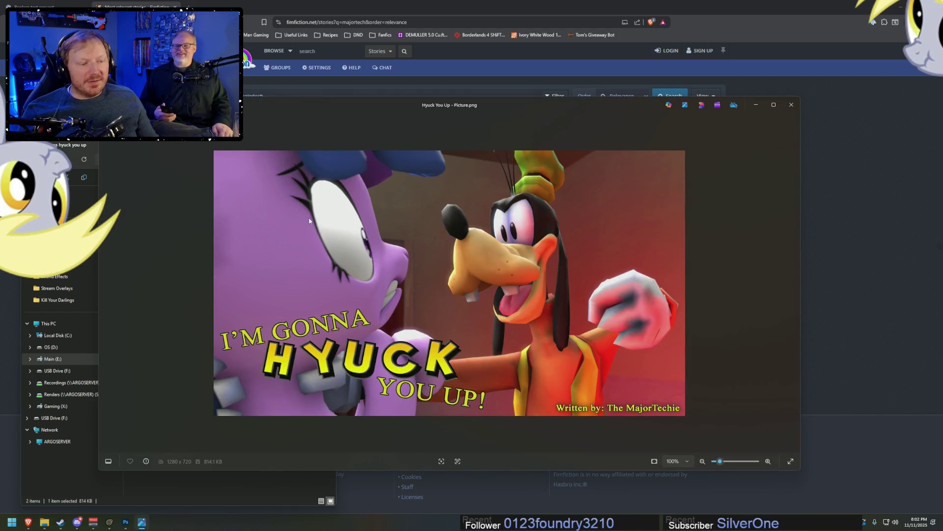
pyautogui.click(277, 93)
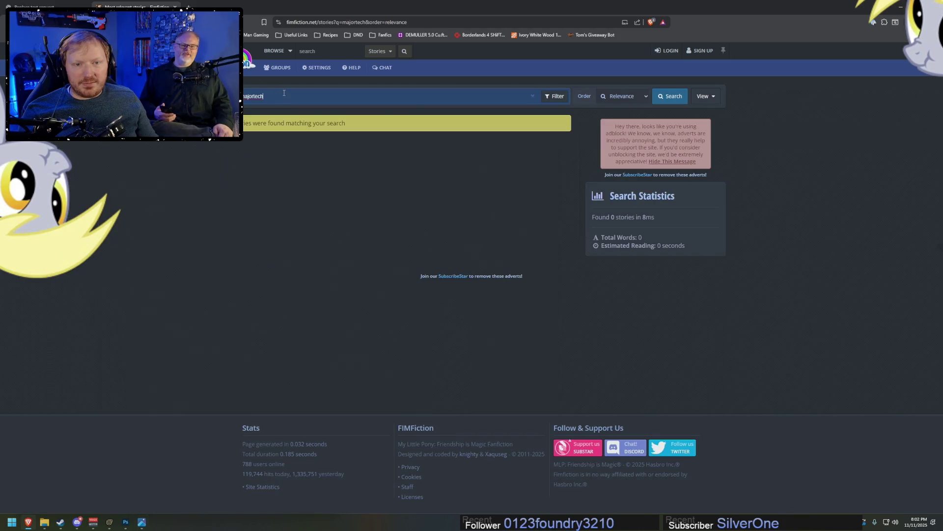
pyautogui.write('he')
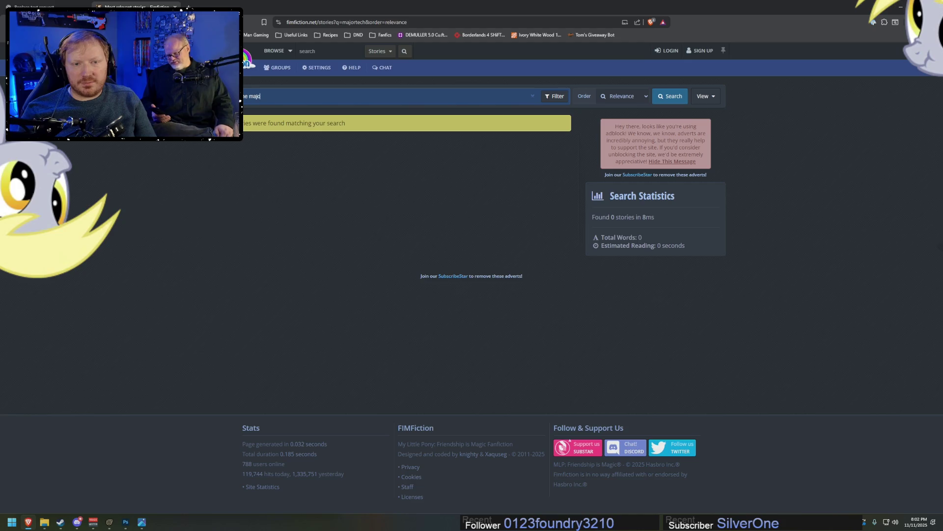
pyautogui.write('echie')
# Run the story search for The MajorTechie, checking the hyuck picture in between
pyautogui.press('Return')
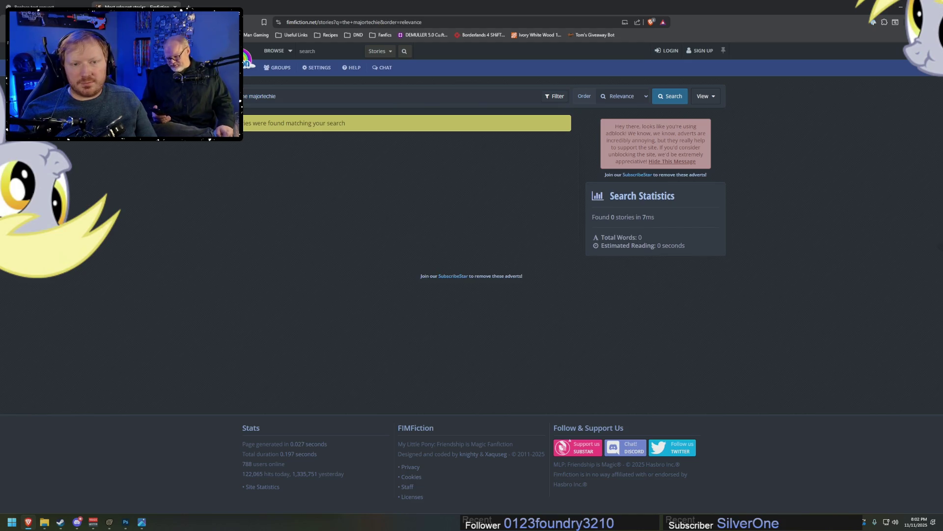
pyautogui.hotkey('alt', 'Tab')
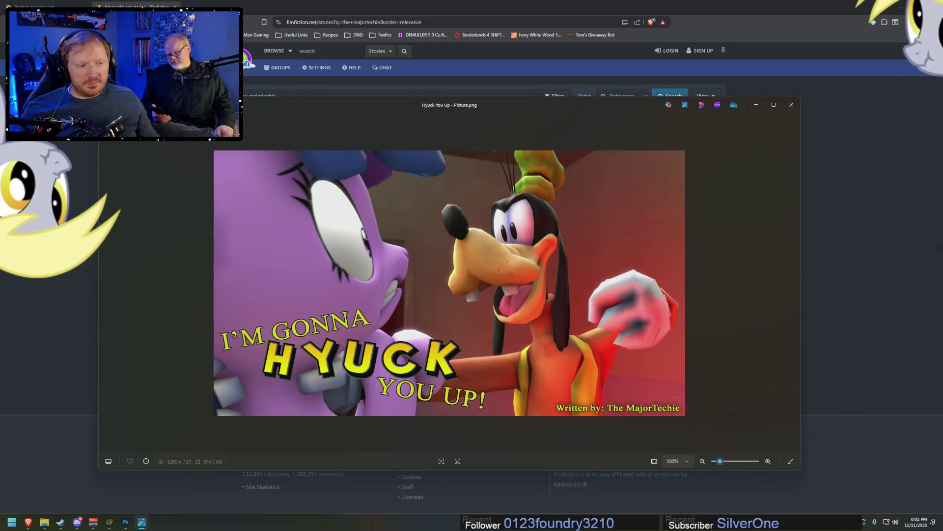
pyautogui.hotkey('alt', 'Tab')
pyautogui.click(275, 96)
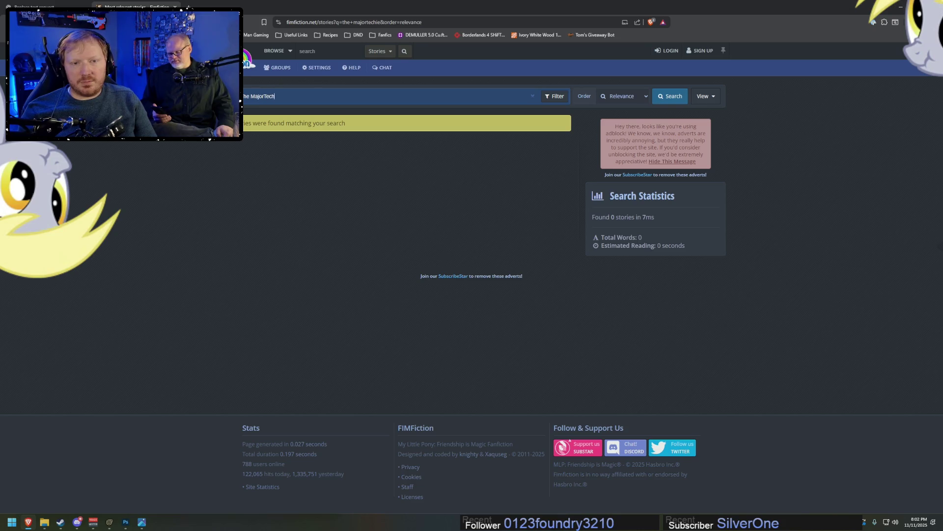
pyautogui.press('Return')
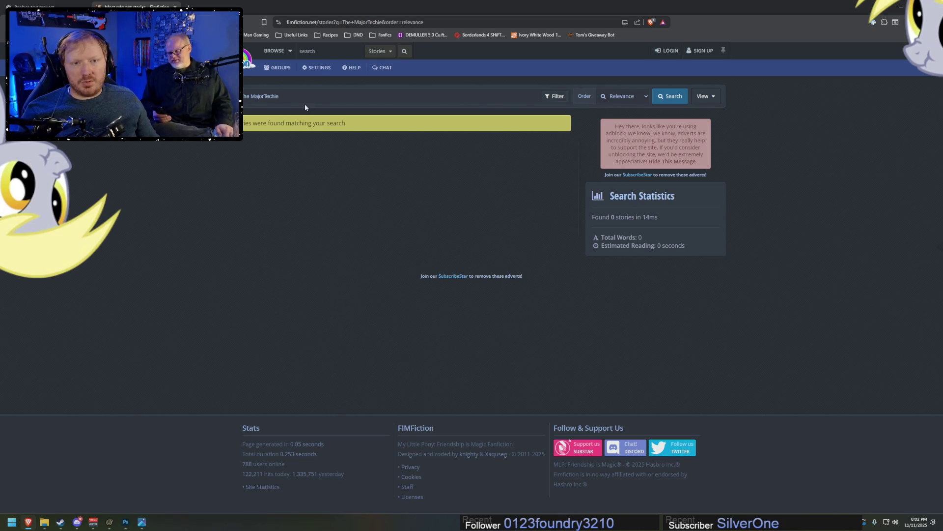
# Look over the Filter and Order options, then search stories for 'hyuck'
pyautogui.click(555, 98)
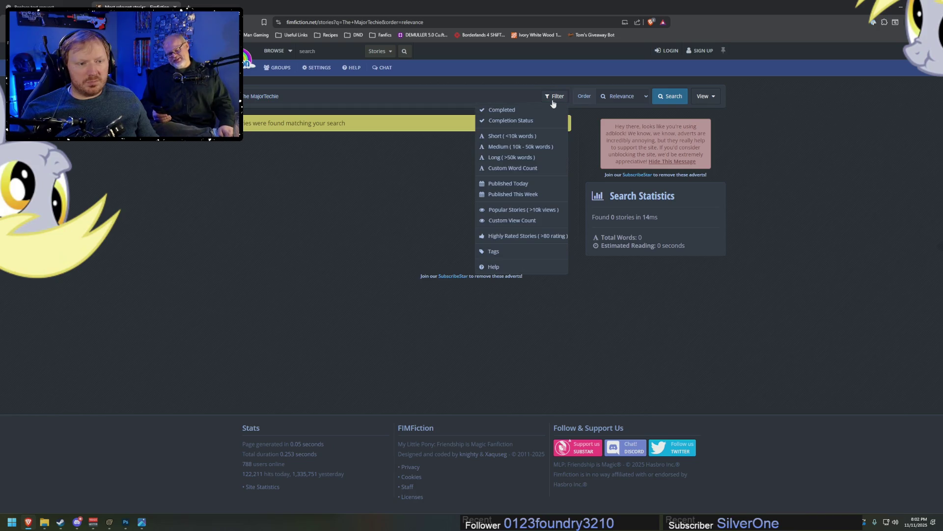
pyautogui.click(612, 96)
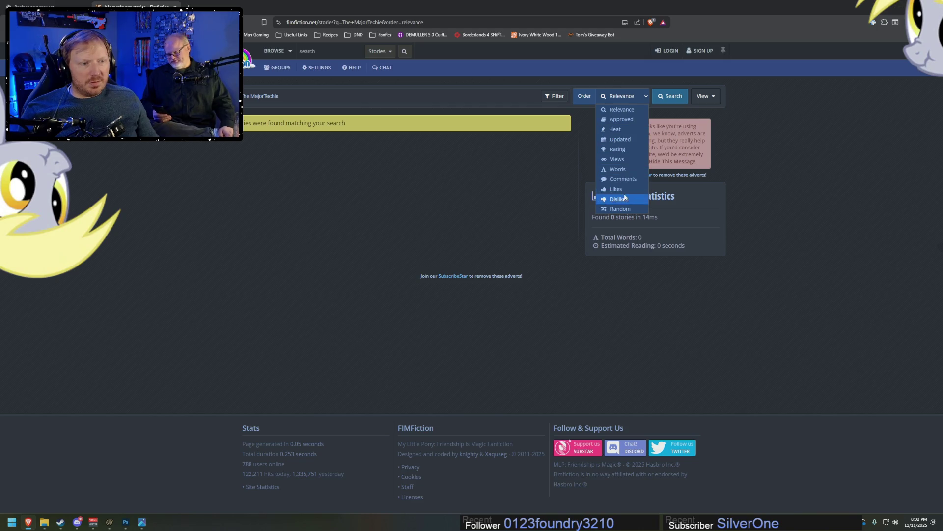
pyautogui.click(354, 137)
pyautogui.hotkey('alt', 'Tab')
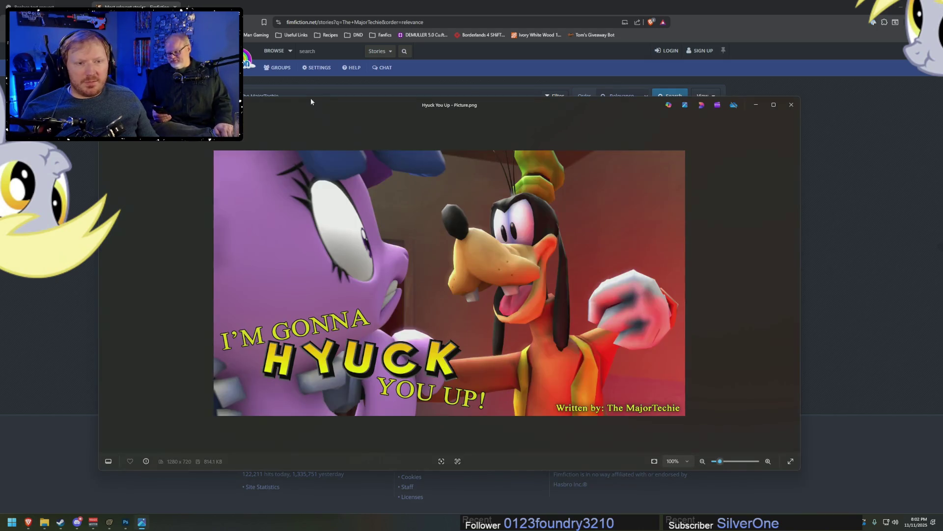
pyautogui.click(311, 97)
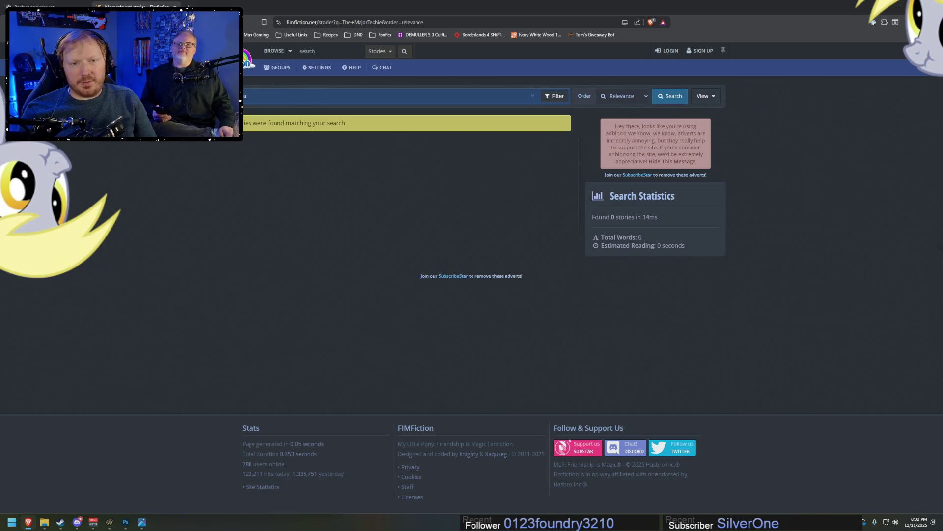
pyautogui.write('yuck')
pyautogui.press('Return')
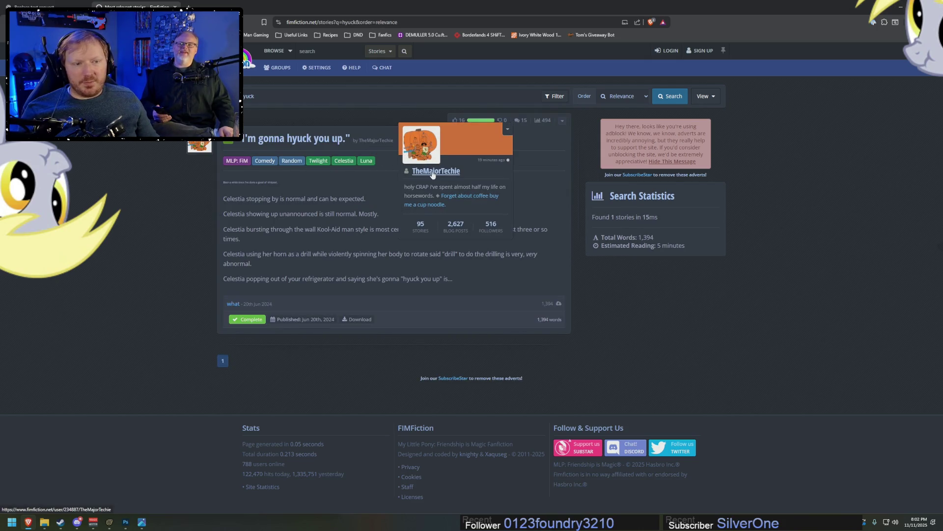
# Go to TheMajorTechie's profile and show his list of stories
pyautogui.click(433, 172)
pyautogui.click(490, 139)
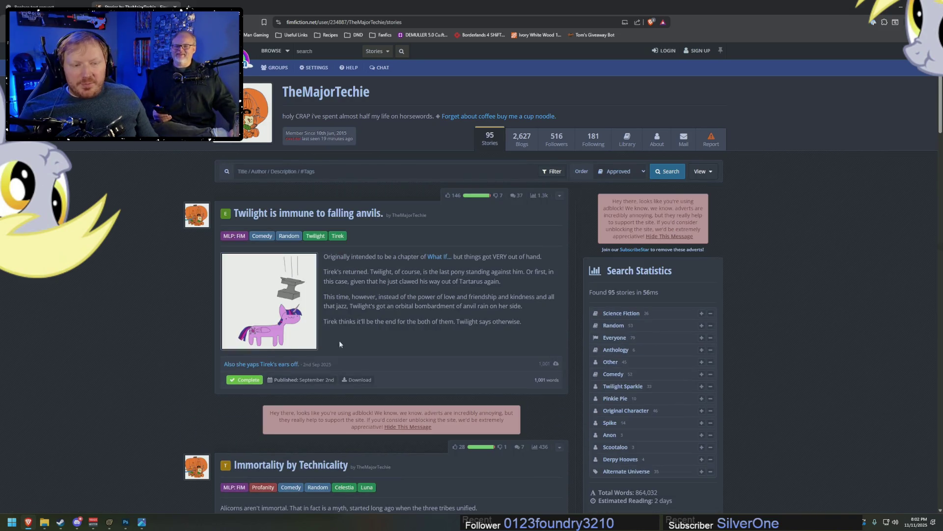
pyautogui.scroll(-1, 362, 343)
pyautogui.scroll(-4, 361, 343)
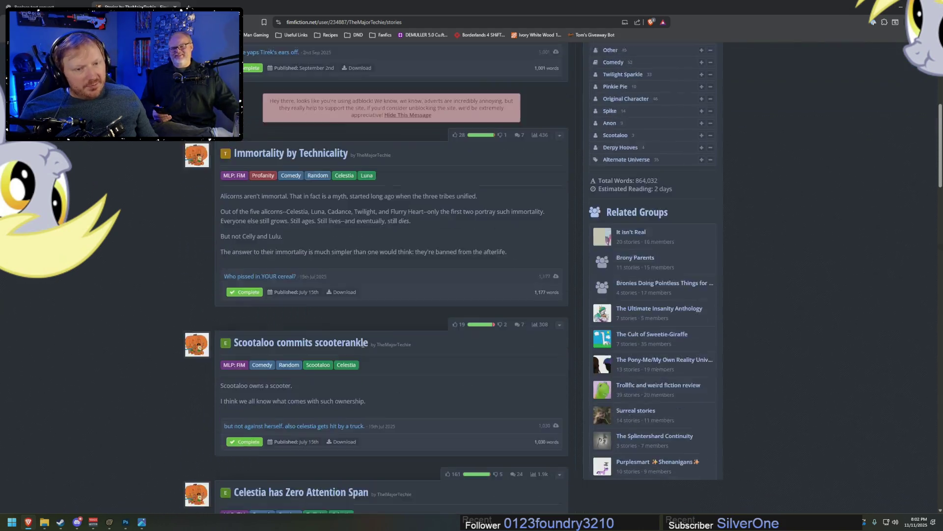
pyautogui.scroll(2, 387, 308)
pyautogui.scroll(-3, 393, 306)
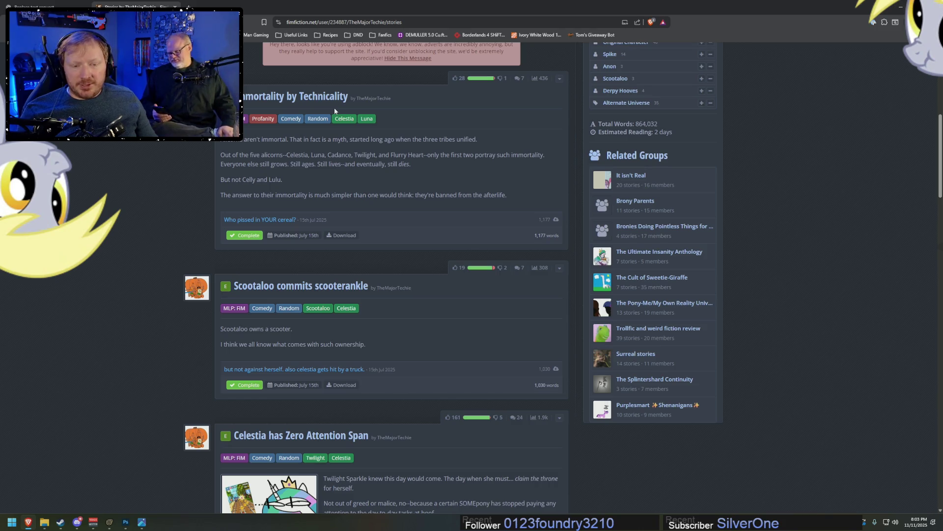
pyautogui.scroll(-2, 365, 228)
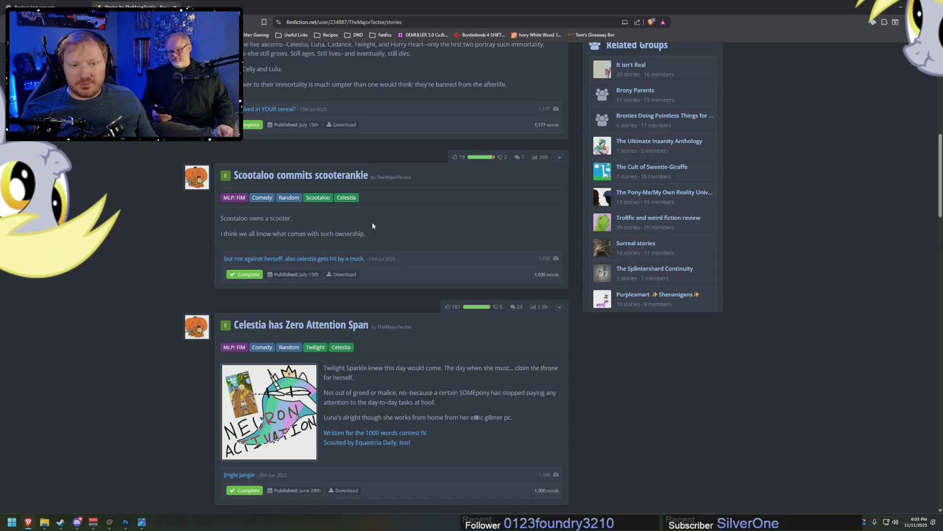
pyautogui.scroll(-3, 372, 226)
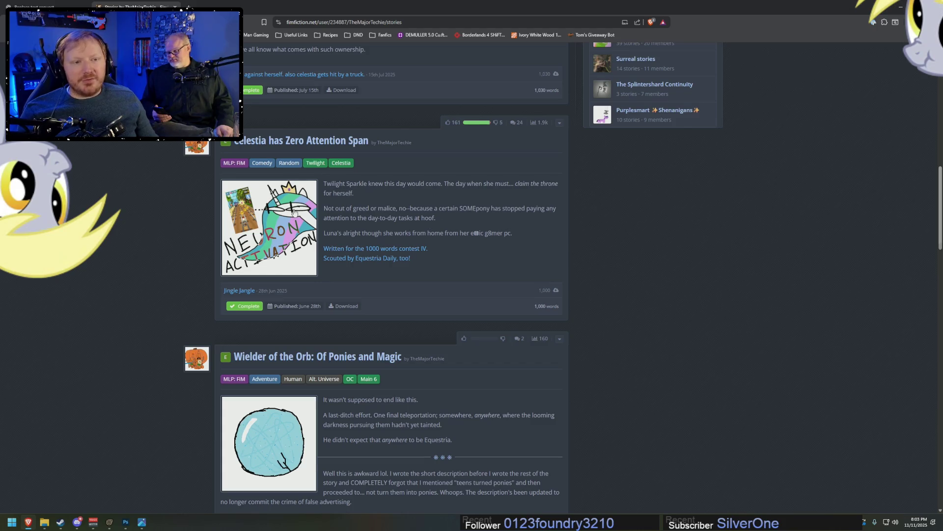
pyautogui.scroll(-3, 413, 258)
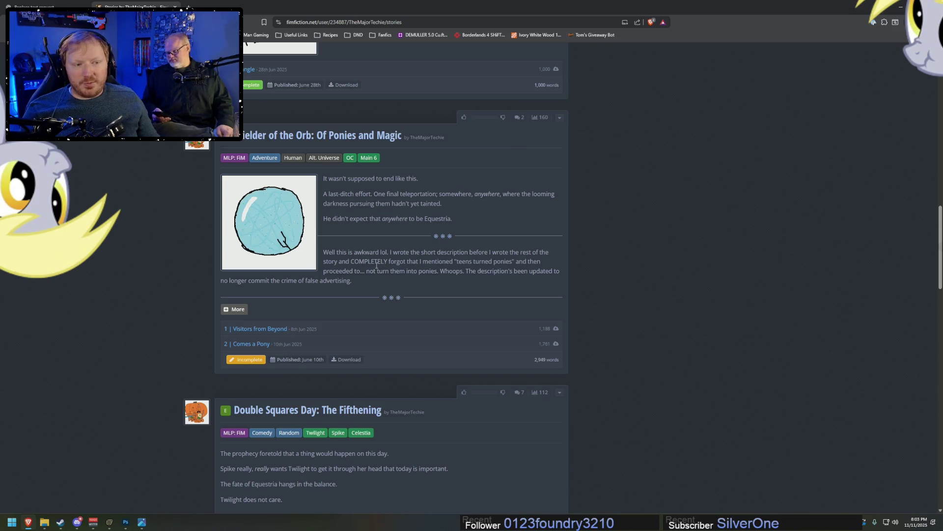
pyautogui.scroll(-2, 379, 261)
pyautogui.scroll(-2, 382, 262)
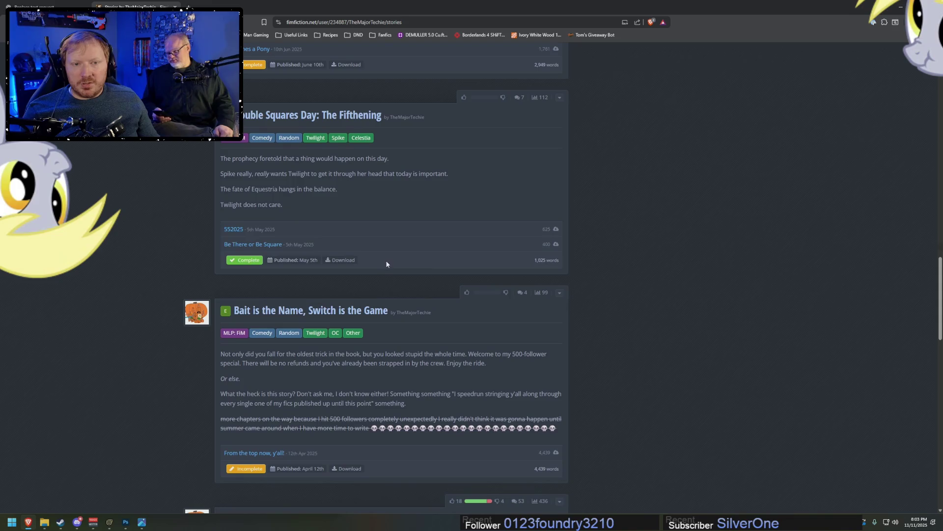
pyautogui.scroll(-2, 387, 260)
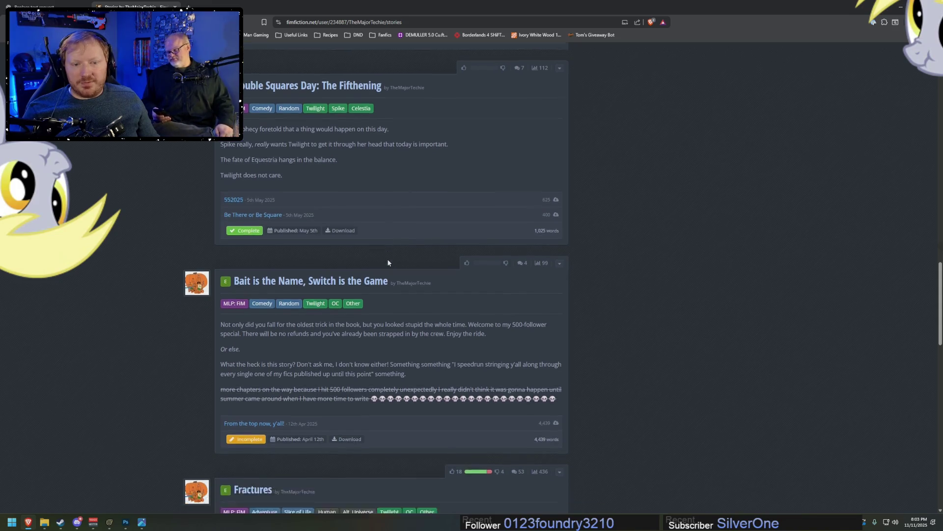
pyautogui.scroll(-1, 387, 260)
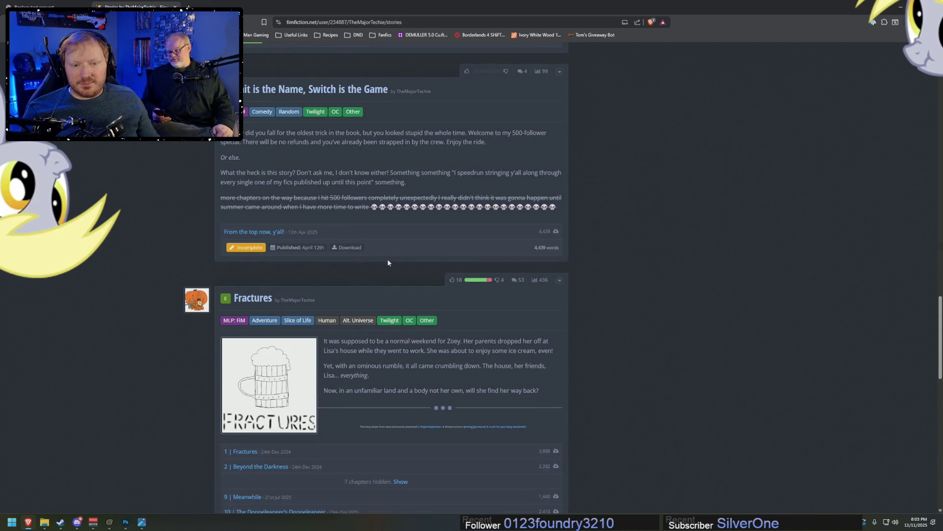
pyautogui.scroll(-3, 387, 262)
pyautogui.scroll(-3, 388, 262)
pyautogui.scroll(-3, 388, 260)
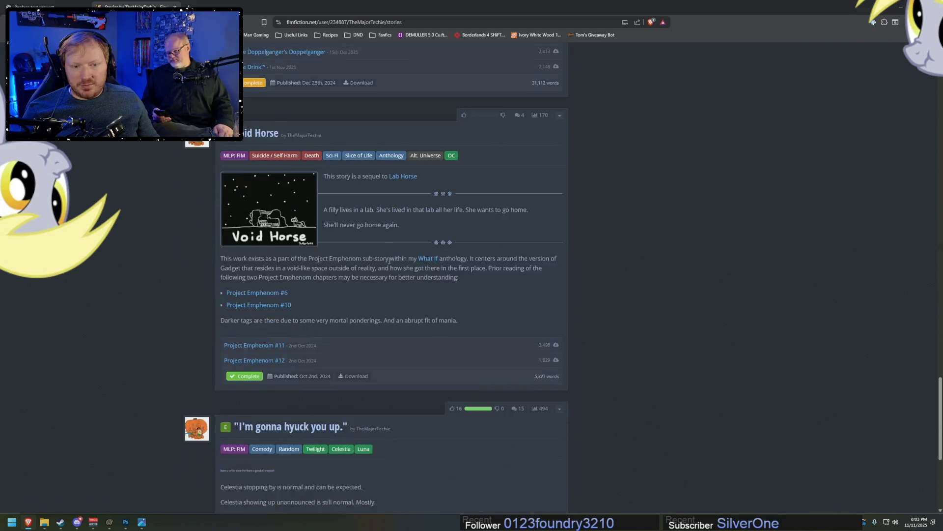
pyautogui.scroll(-2, 393, 261)
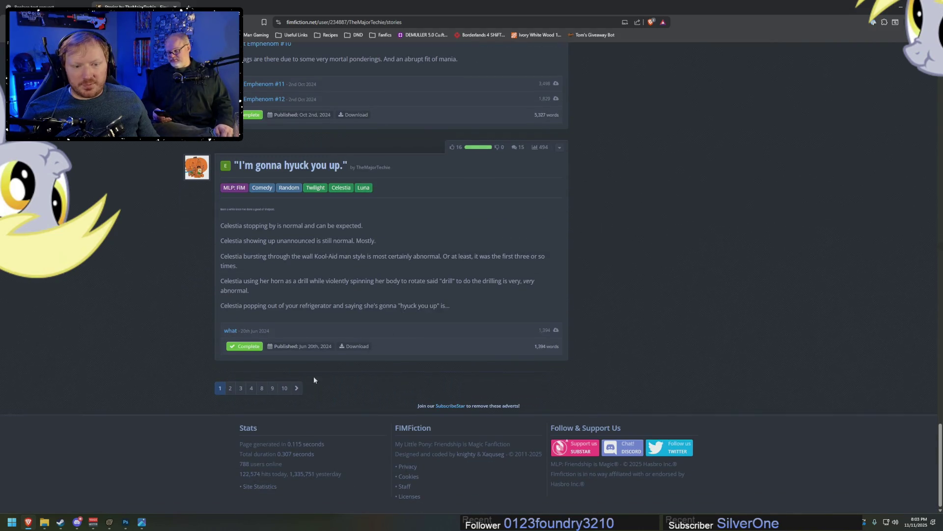
# Move to page 2 of TheMajorTechie's story list
pyautogui.click(296, 388)
pyautogui.scroll(-2, 472, 313)
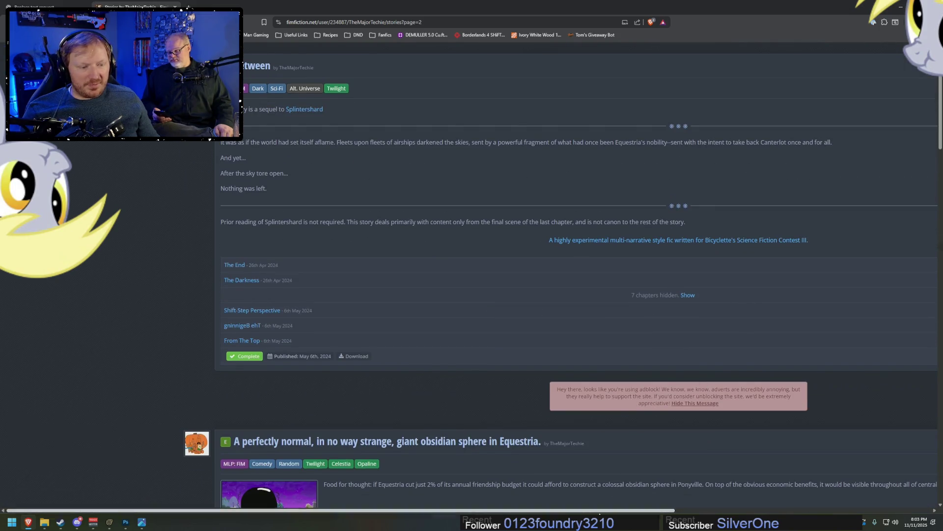
pyautogui.moveTo(567, 511); pyautogui.dragTo(651, 507)
pyautogui.hscroll(-2, 651, 506)
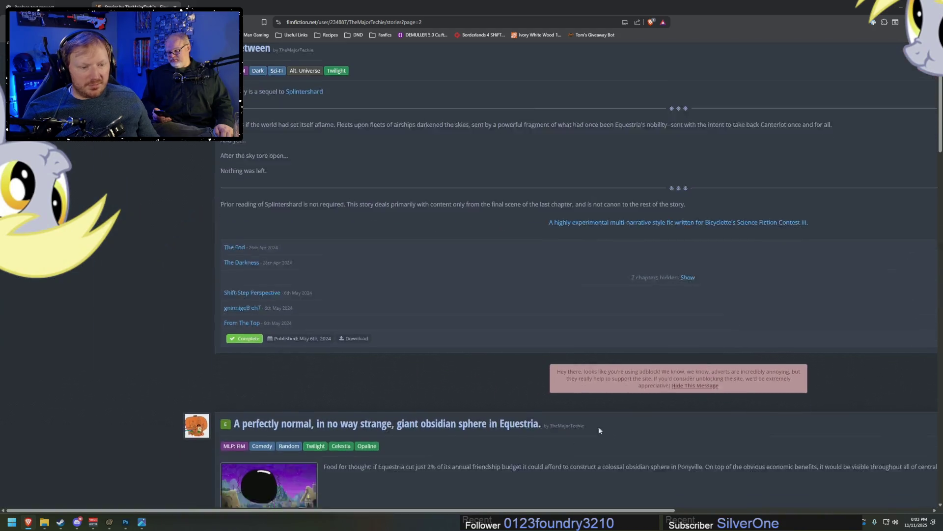
pyautogui.scroll(-6, 599, 426)
pyautogui.scroll(-3, 638, 349)
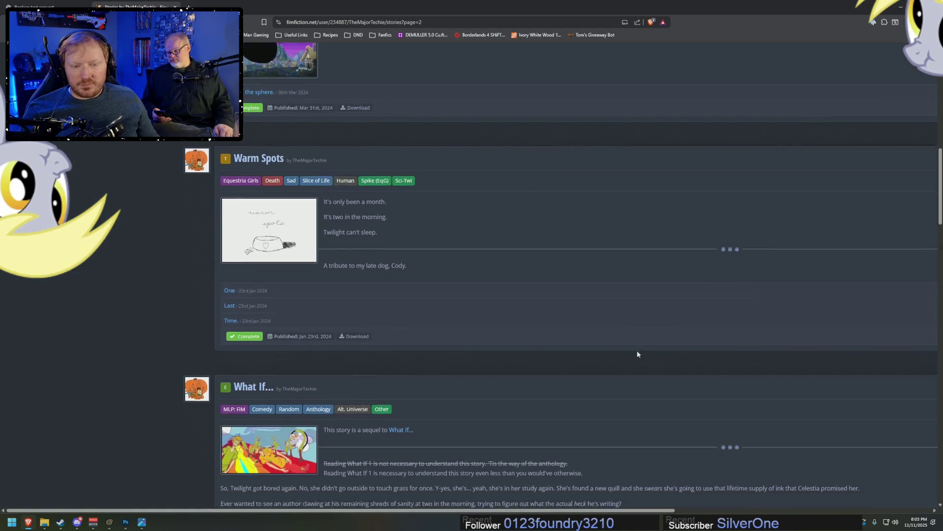
pyautogui.scroll(3, 639, 348)
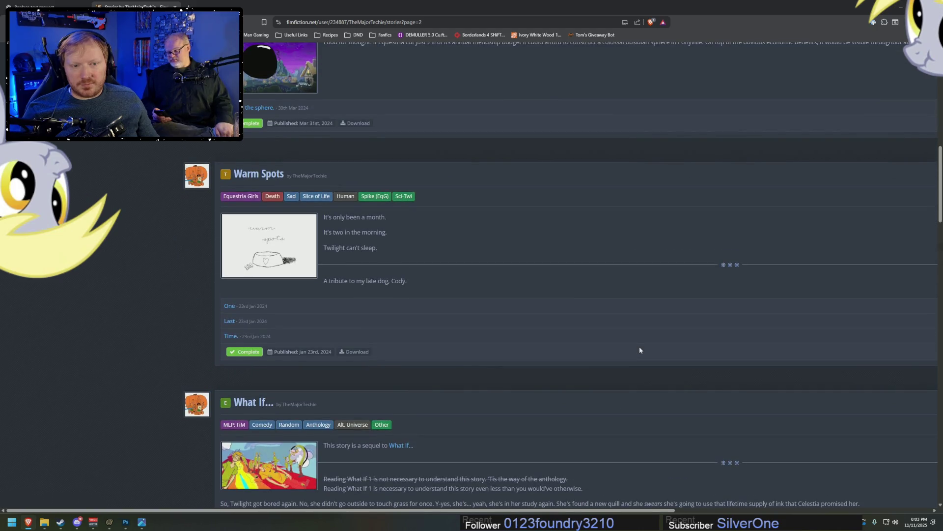
pyautogui.scroll(-3, 639, 347)
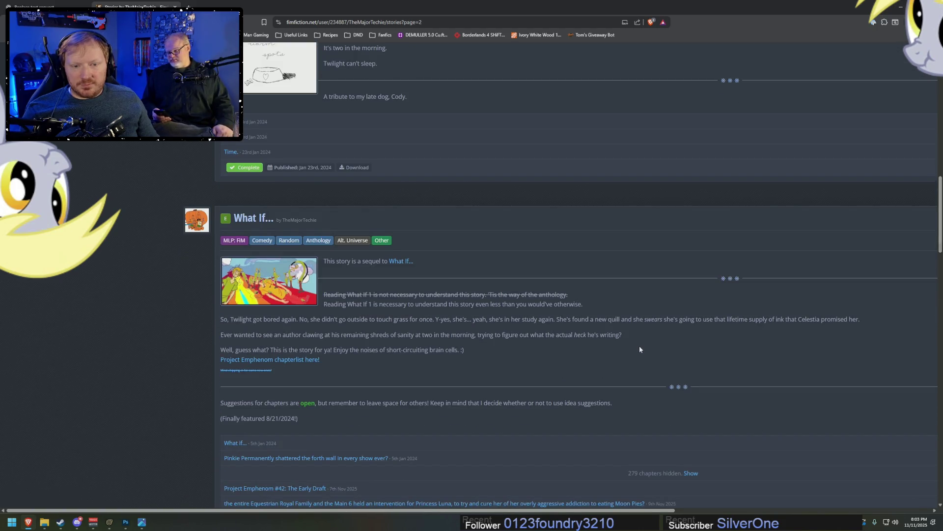
pyautogui.scroll(-5, 309, 295)
pyautogui.scroll(-3, 308, 293)
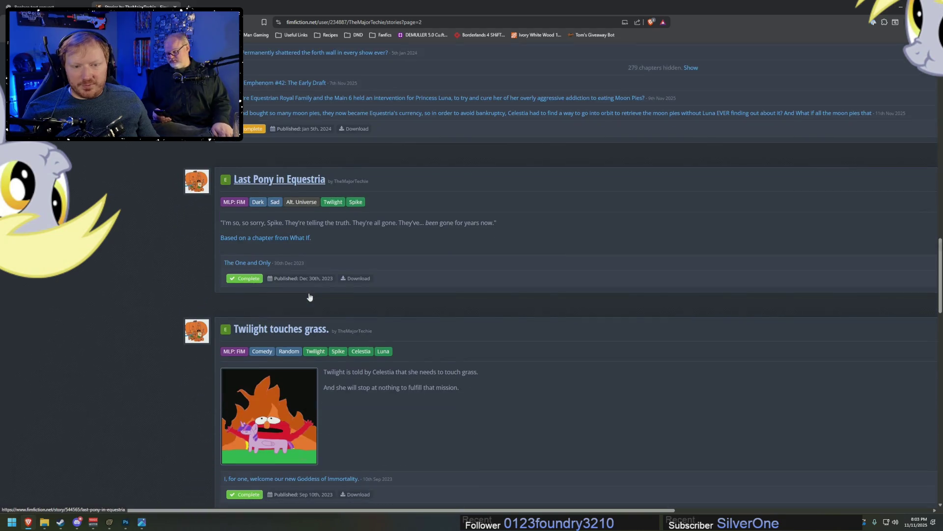
pyautogui.scroll(-2, 309, 292)
pyautogui.scroll(-1, 309, 292)
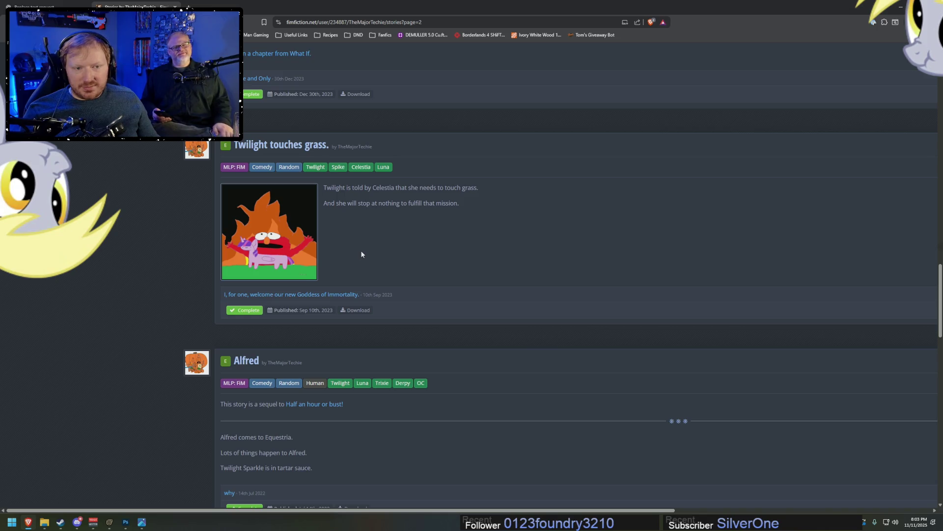
pyautogui.scroll(-2, 359, 314)
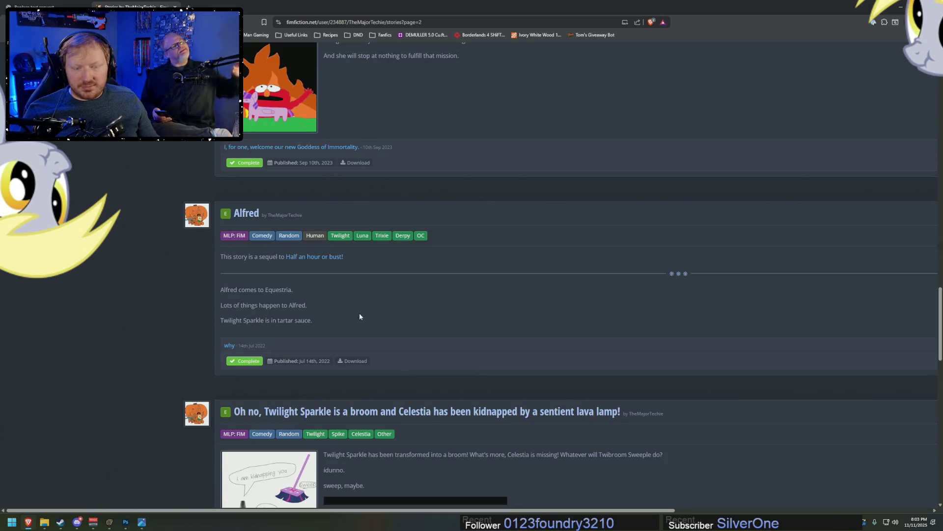
pyautogui.scroll(-2, 361, 311)
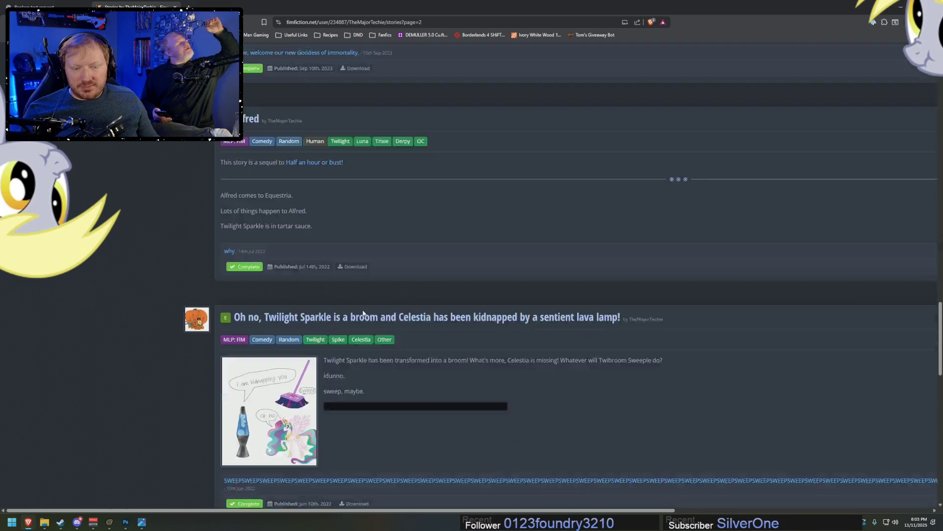
pyautogui.scroll(-2, 362, 308)
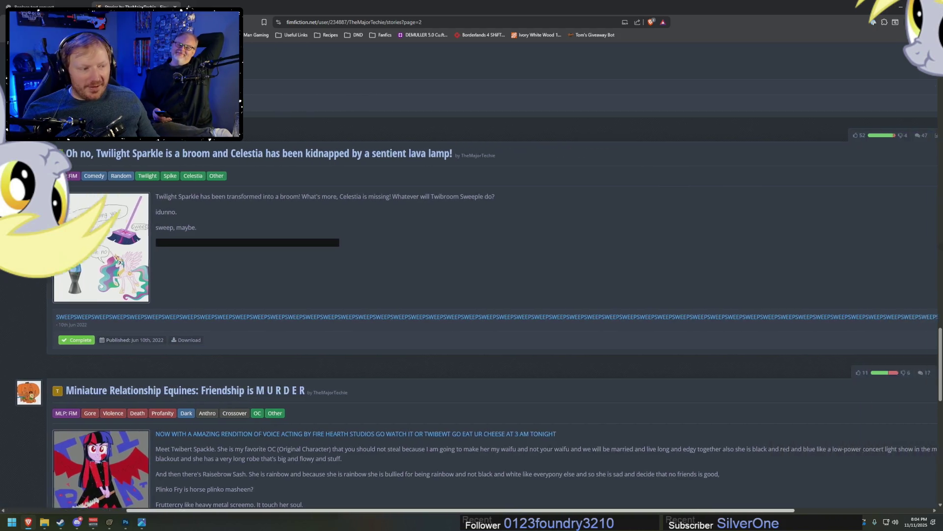
pyautogui.moveTo(352, 512)
pyautogui.mouseDown()
pyautogui.moveTo(560, 512)
pyautogui.moveTo(352, 512)
pyautogui.mouseUp()
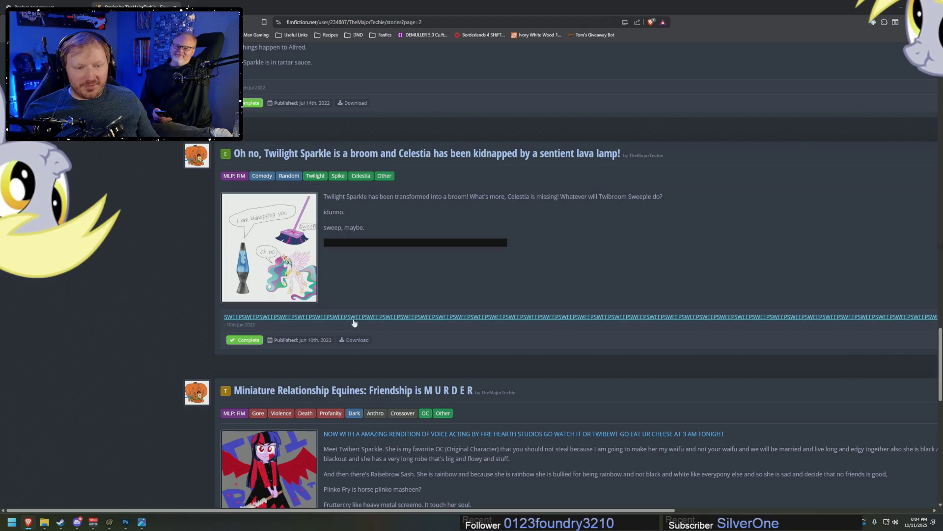
# Read the SWEEP chapter, highlighting the Mario line and the run of SWEEP words
pyautogui.click(353, 318)
pyautogui.scroll(-3, 445, 328)
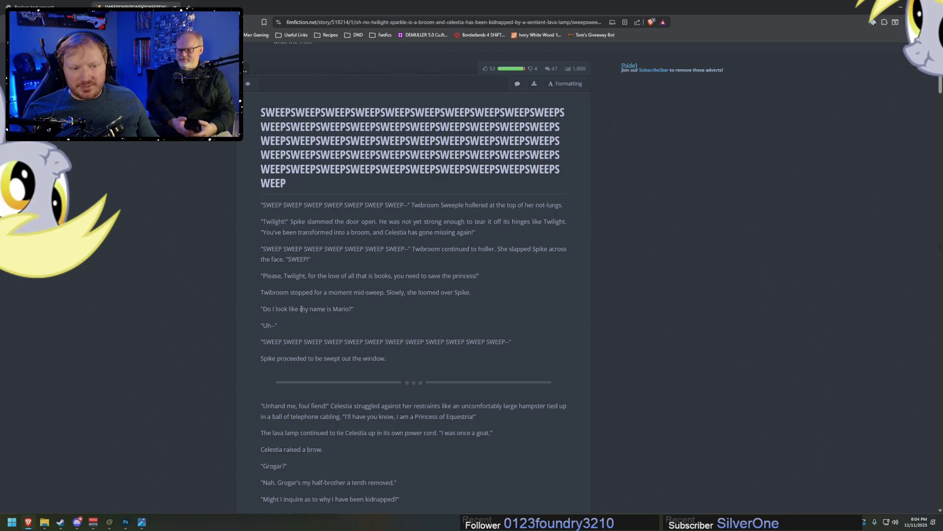
pyautogui.scroll(-1, 305, 325)
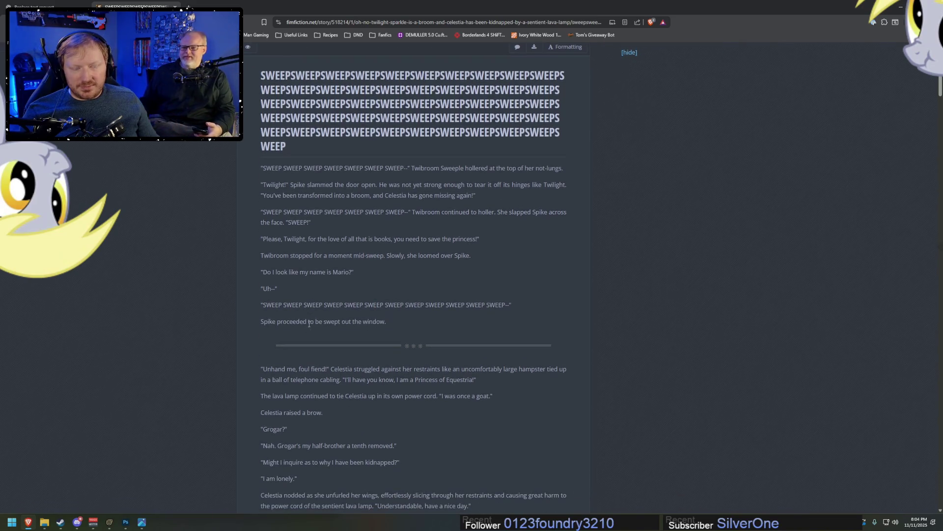
pyautogui.scroll(-1, 309, 322)
pyautogui.scroll(-2, 310, 321)
pyautogui.scroll(-1, 310, 322)
pyautogui.scroll(-1, 312, 320)
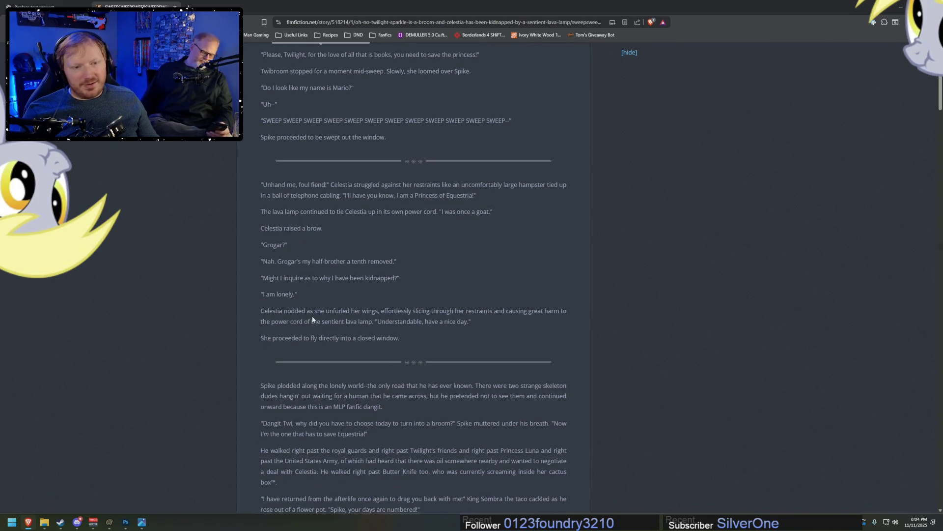
pyautogui.moveTo(287, 101); pyautogui.dragTo(321, 88)
pyautogui.click(357, 97)
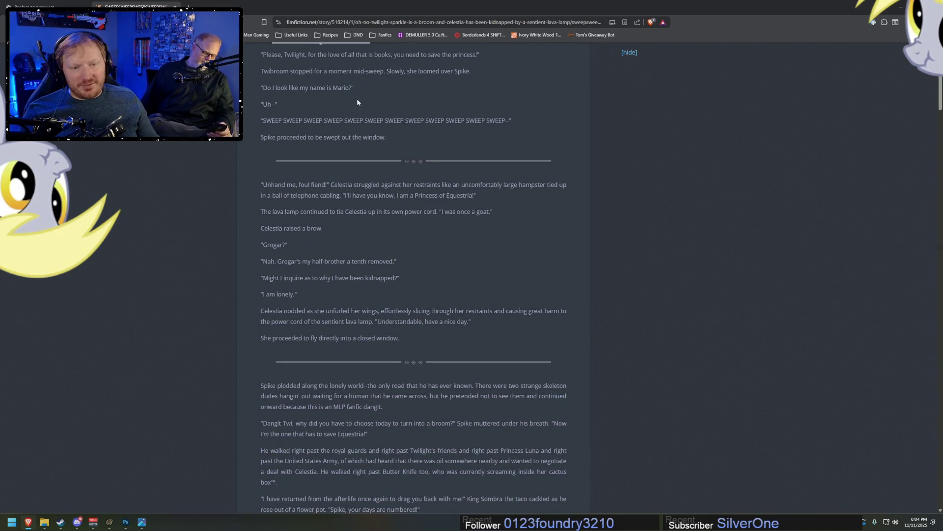
pyautogui.scroll(-1, 351, 214)
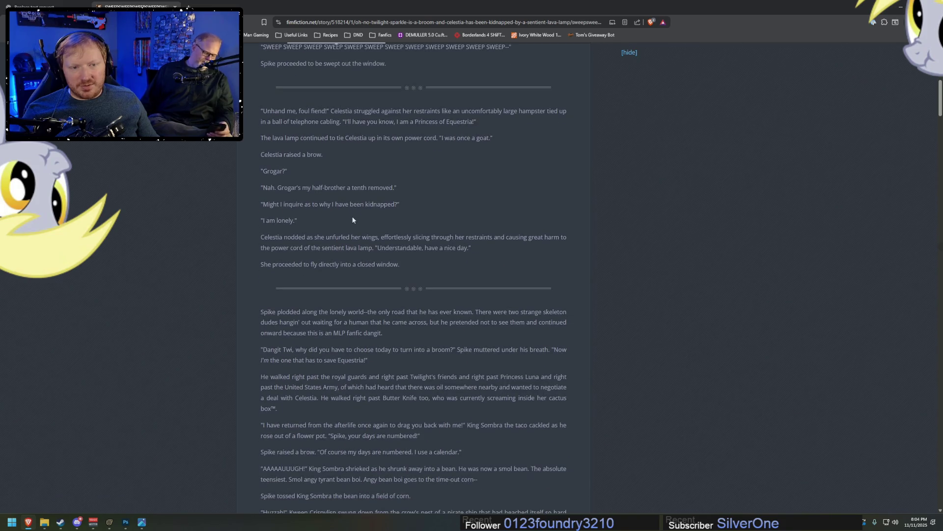
pyautogui.scroll(-1, 357, 218)
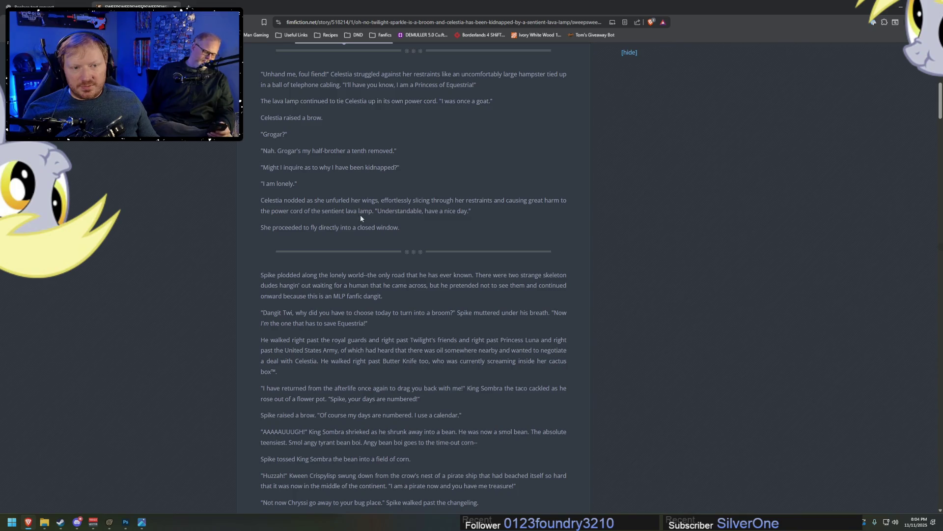
pyautogui.scroll(-1, 360, 216)
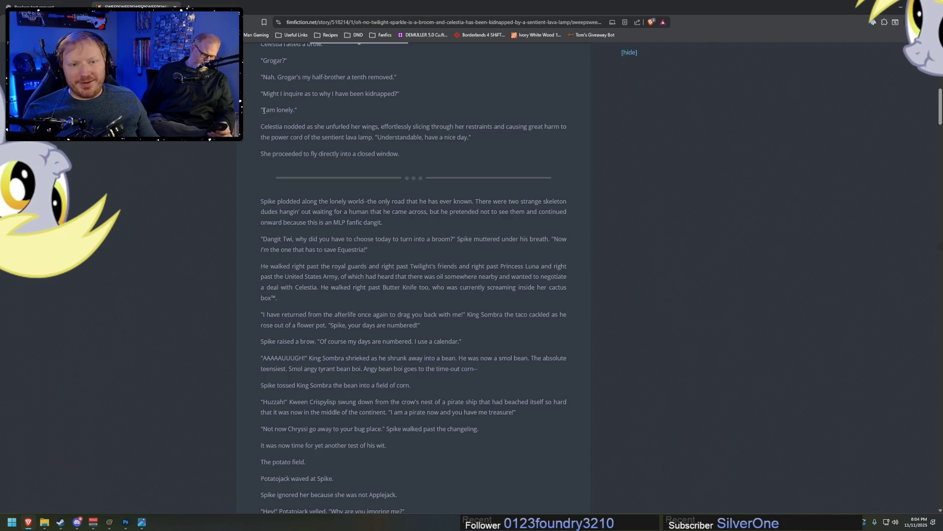
pyautogui.scroll(-3, 414, 137)
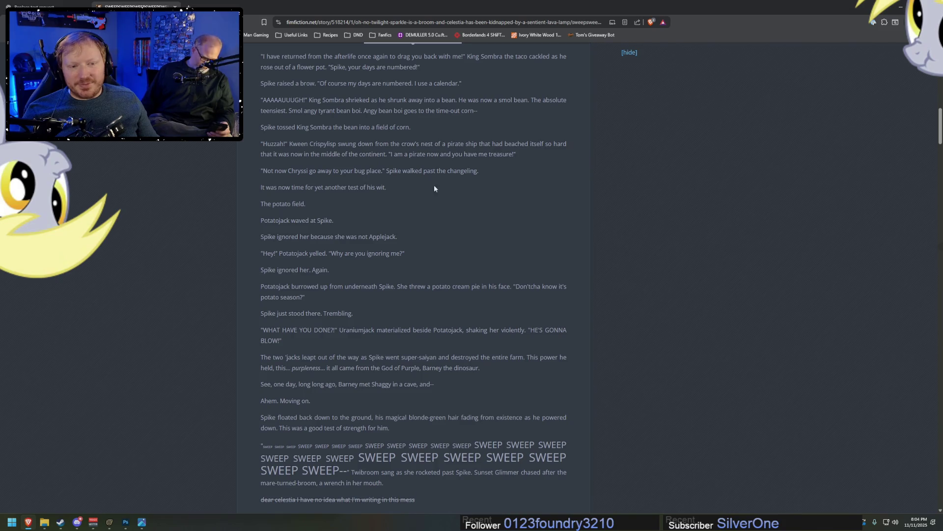
pyautogui.click(404, 253)
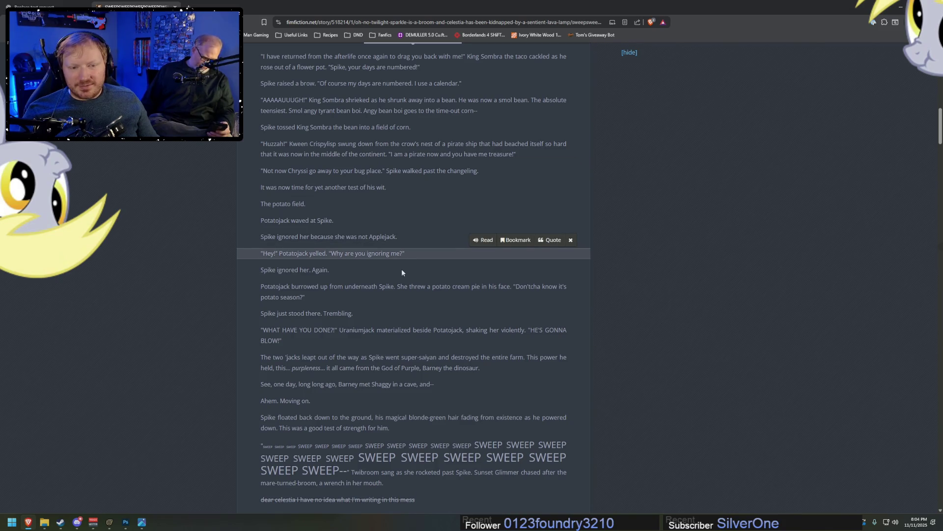
pyautogui.scroll(-3, 401, 269)
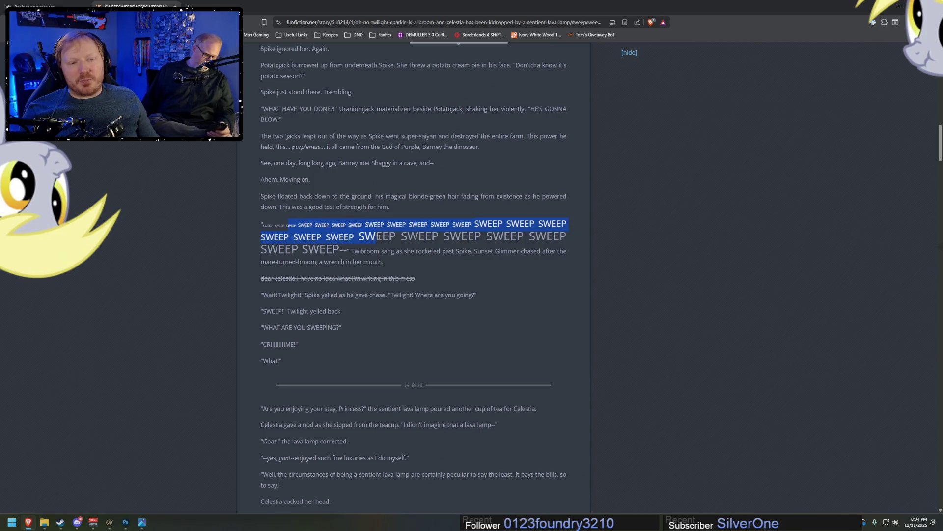
pyautogui.moveTo(301, 227); pyautogui.dragTo(359, 251)
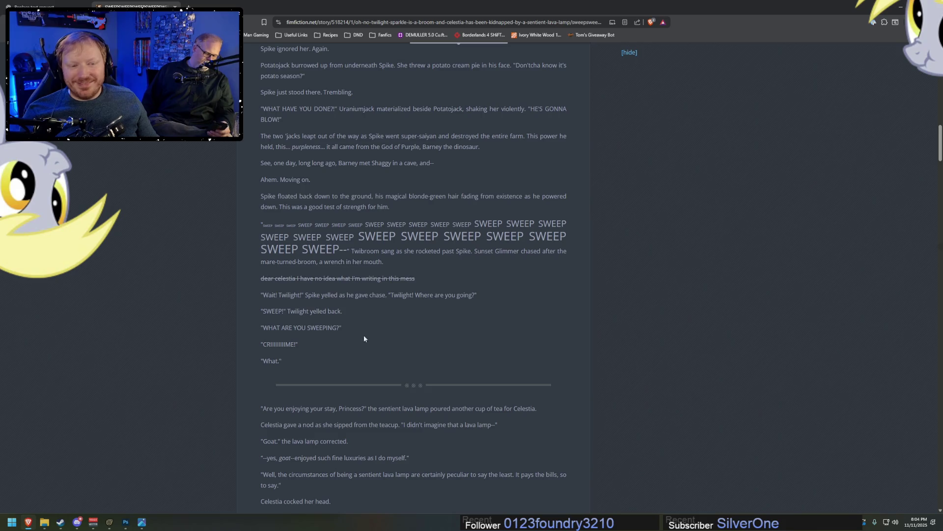
# Bookmark the story in the Fanfics folder and go back to the author's story list
pyautogui.moveTo(280, 23); pyautogui.dragTo(401, 137)
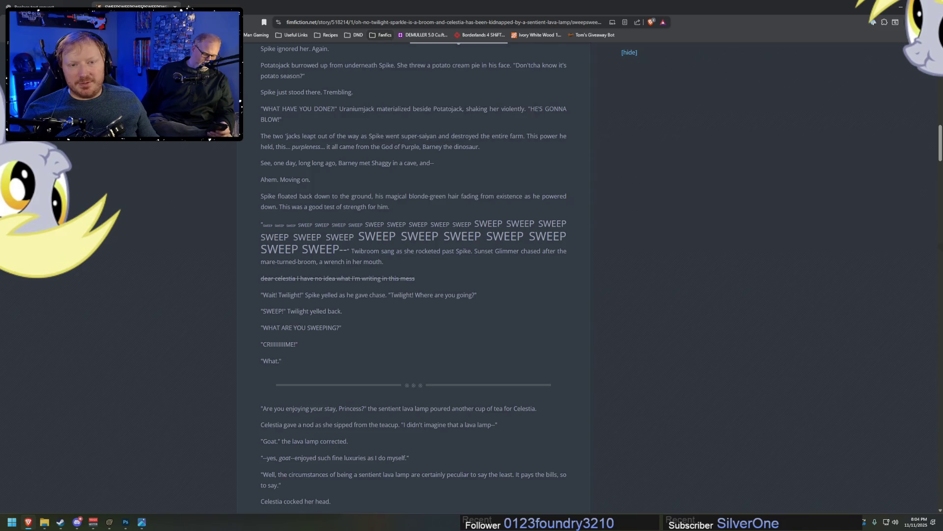
pyautogui.hotkey('alt', 'Left')
pyautogui.scroll(-4, 480, 260)
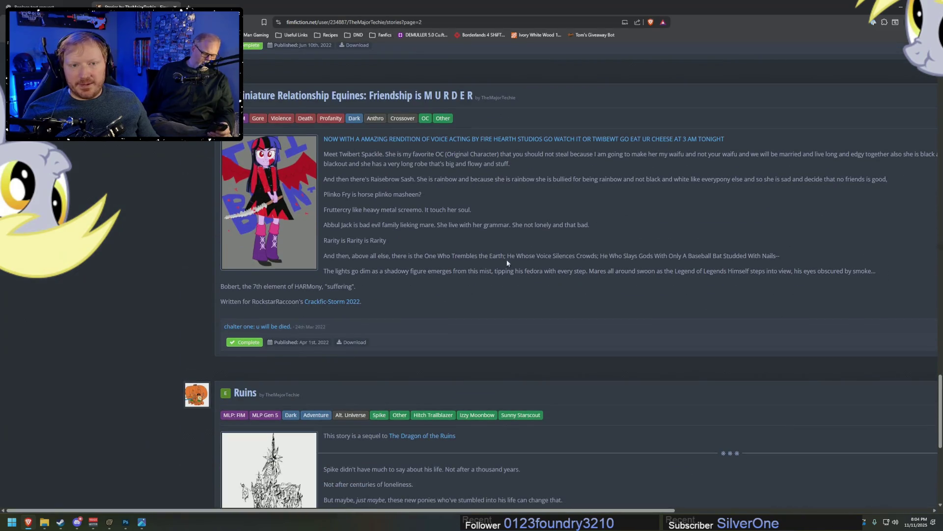
pyautogui.scroll(-3, 609, 255)
pyautogui.scroll(-2, 645, 261)
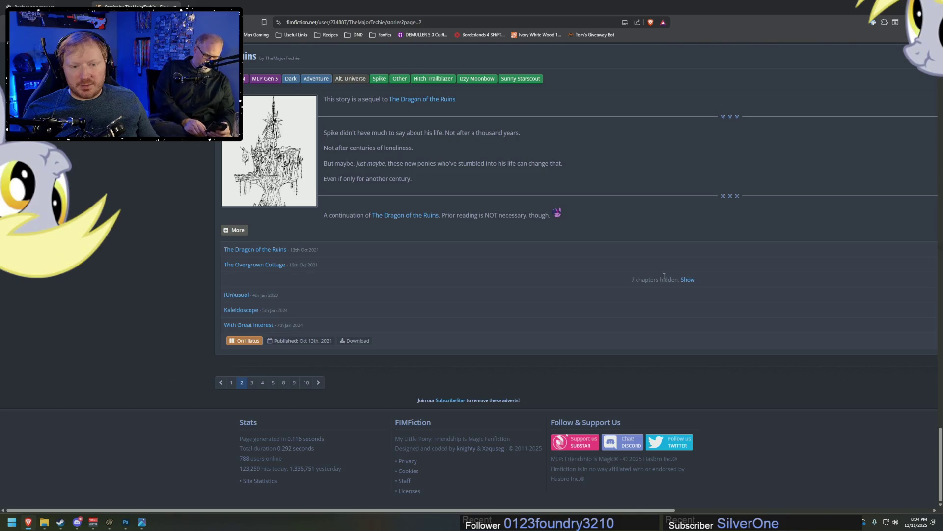
# Skim pages 3 and 10 of the story list, then land on page 8
pyautogui.click(318, 382)
pyautogui.scroll(-2, 554, 284)
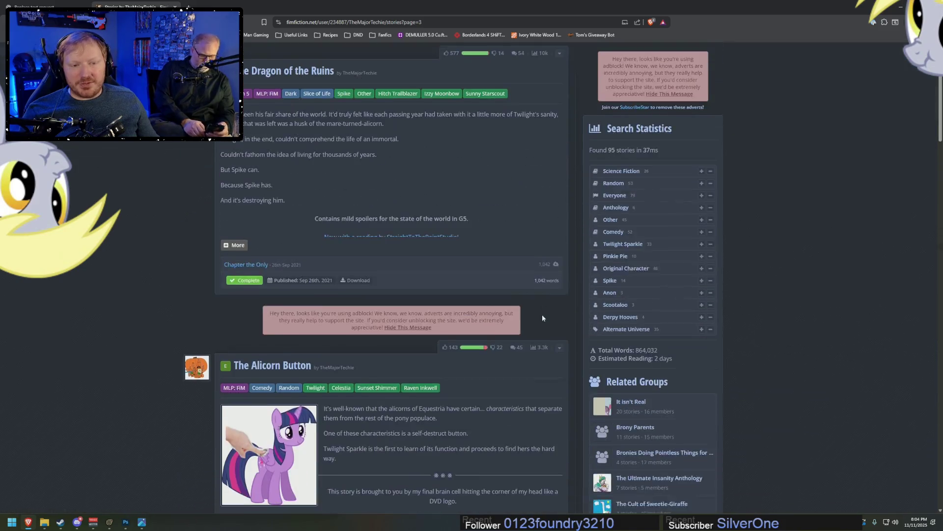
pyautogui.scroll(-3, 541, 314)
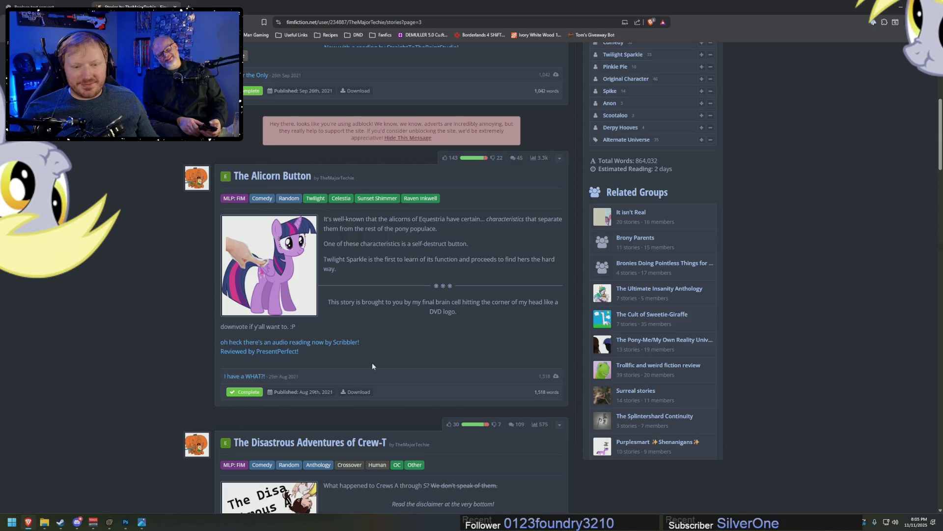
pyautogui.scroll(-5, 418, 361)
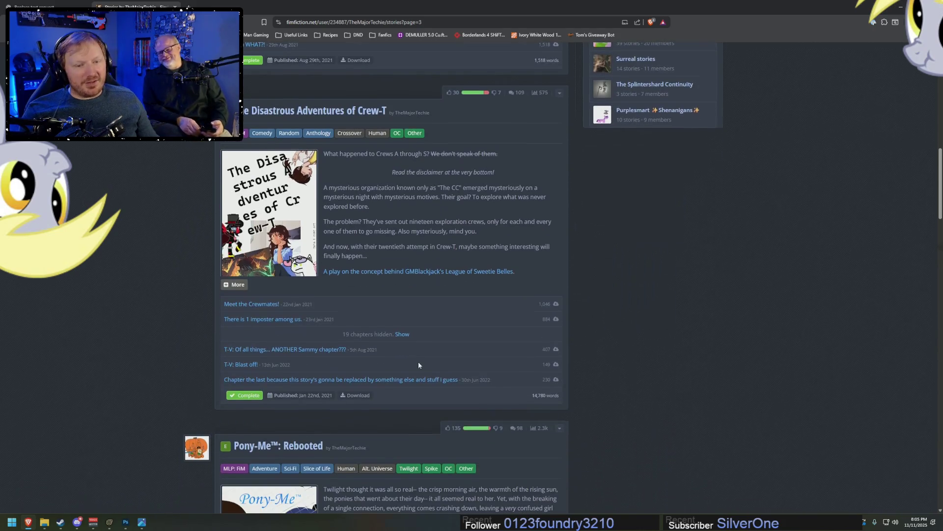
pyautogui.scroll(-2, 417, 365)
pyautogui.scroll(-8, 417, 365)
pyautogui.scroll(1, 352, 411)
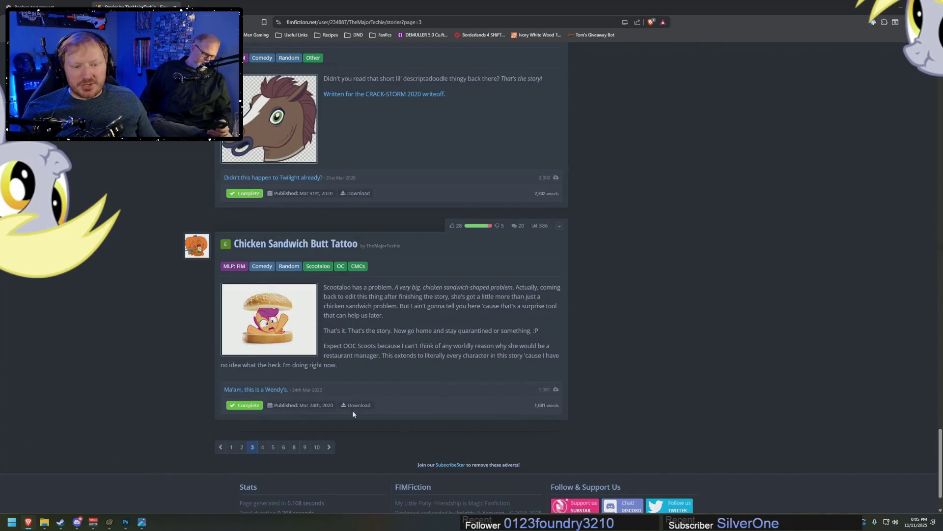
pyautogui.click(317, 447)
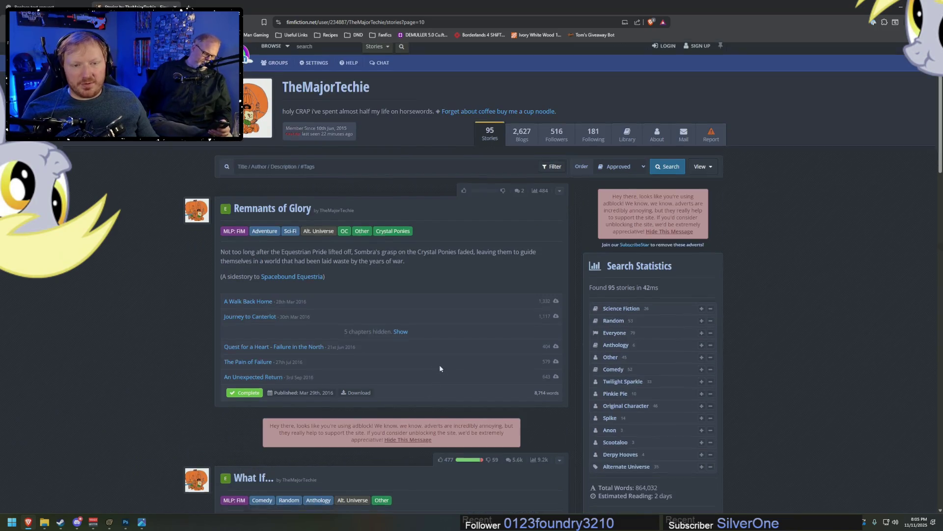
pyautogui.scroll(-8, 440, 365)
pyautogui.scroll(-5, 447, 361)
pyautogui.scroll(-5, 448, 360)
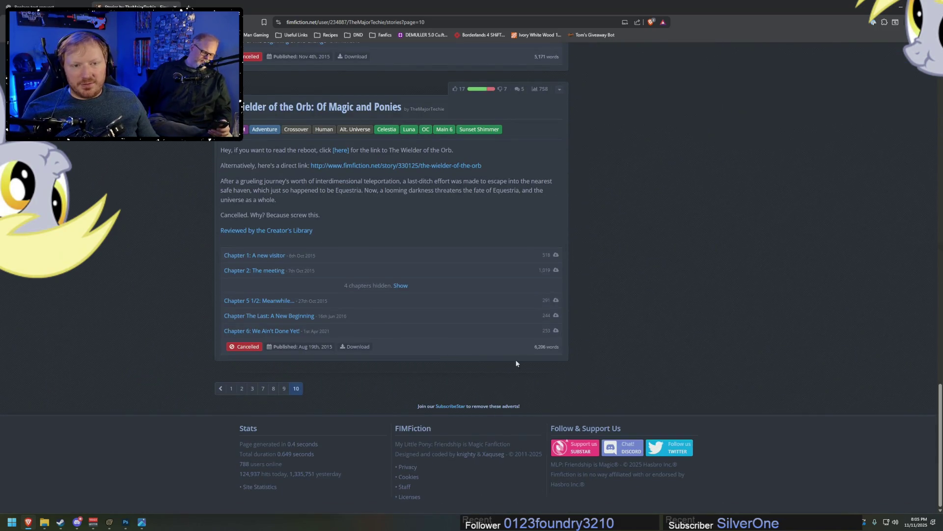
pyautogui.scroll(1, 588, 307)
pyautogui.scroll(4, 590, 309)
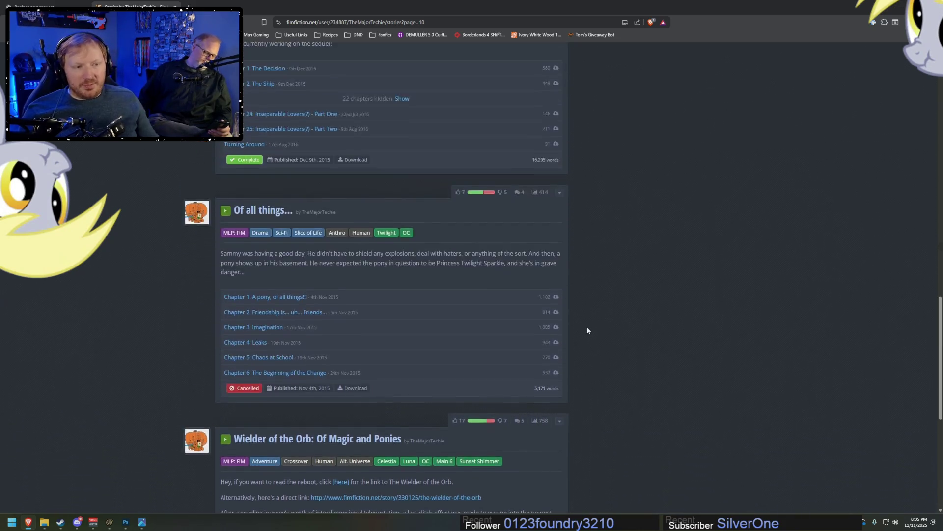
pyautogui.scroll(-5, 587, 331)
pyautogui.click(274, 388)
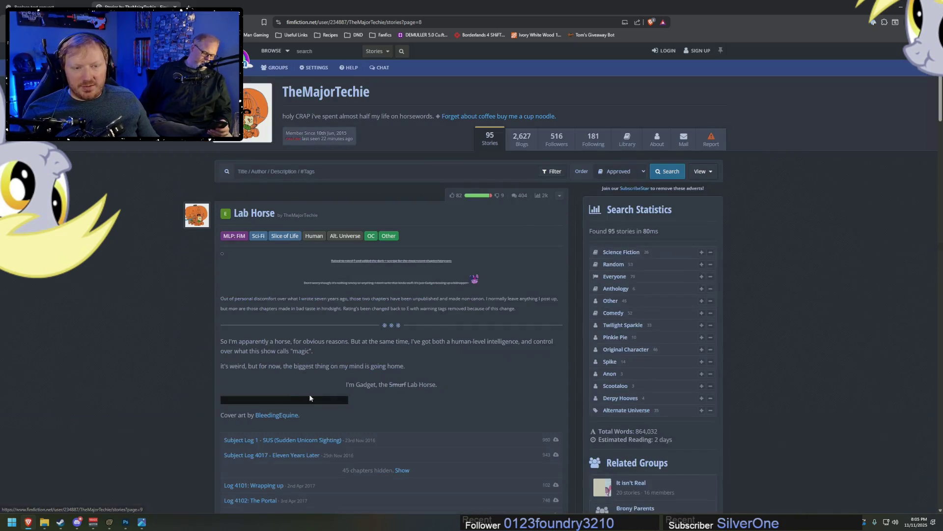
pyautogui.scroll(-2, 315, 396)
pyautogui.scroll(-3, 319, 394)
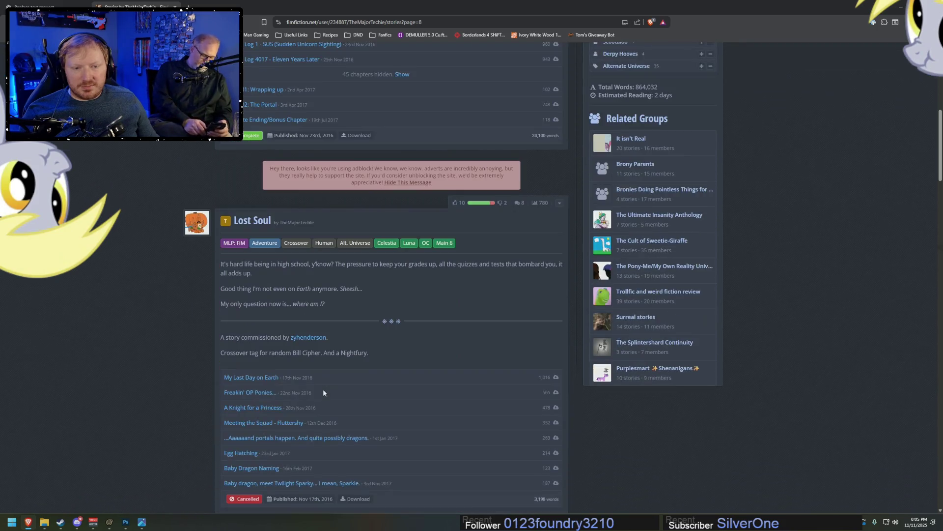
pyautogui.scroll(-4, 323, 388)
pyautogui.scroll(-5, 331, 395)
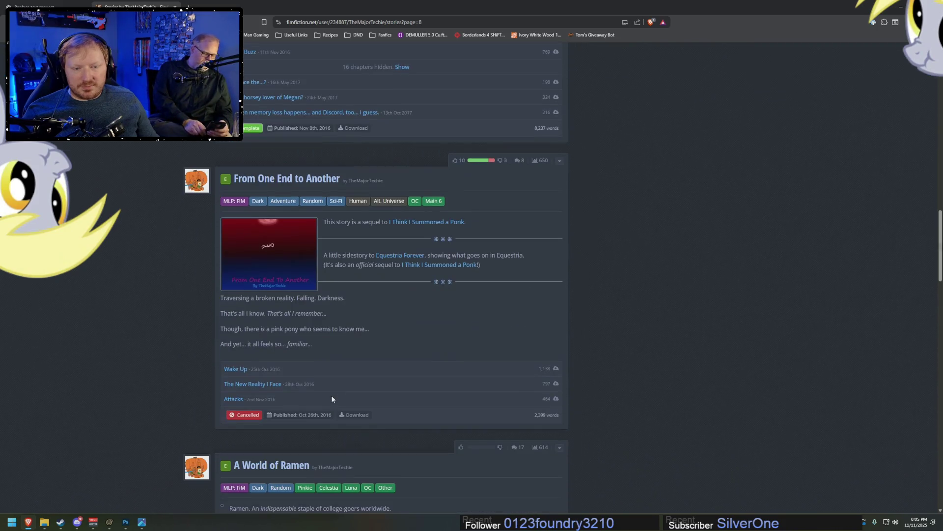
pyautogui.scroll(-4, 331, 398)
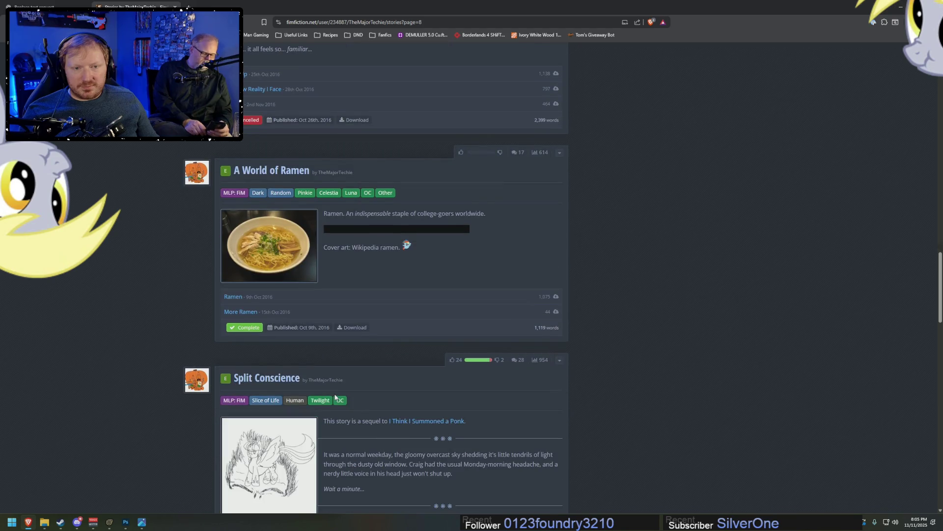
pyautogui.scroll(-1, 336, 391)
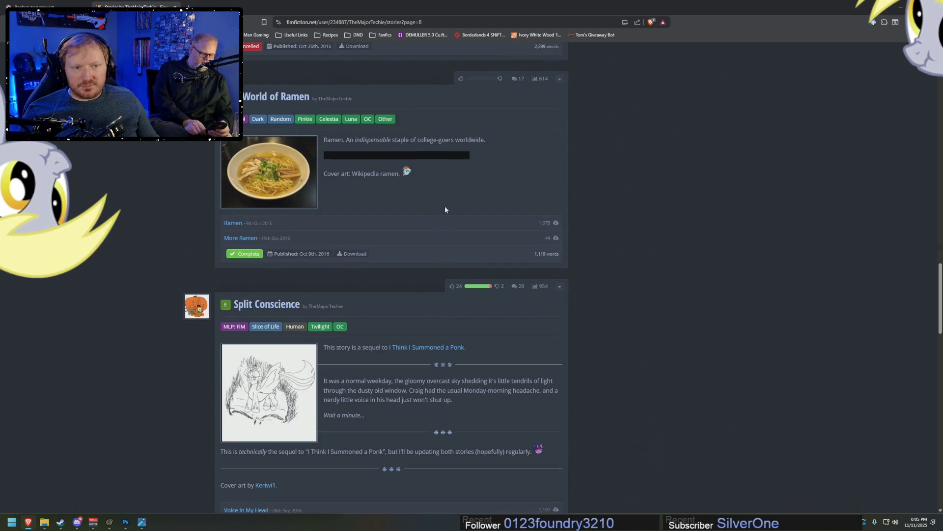
pyautogui.scroll(-2, 457, 209)
pyautogui.scroll(-2, 469, 209)
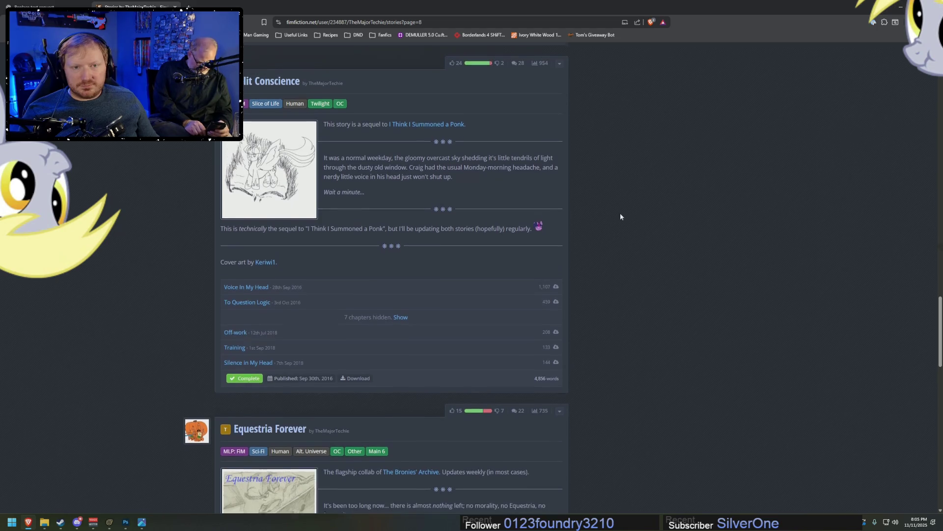
pyautogui.scroll(-1, 620, 213)
pyautogui.scroll(-3, 626, 230)
pyautogui.scroll(-1, 628, 233)
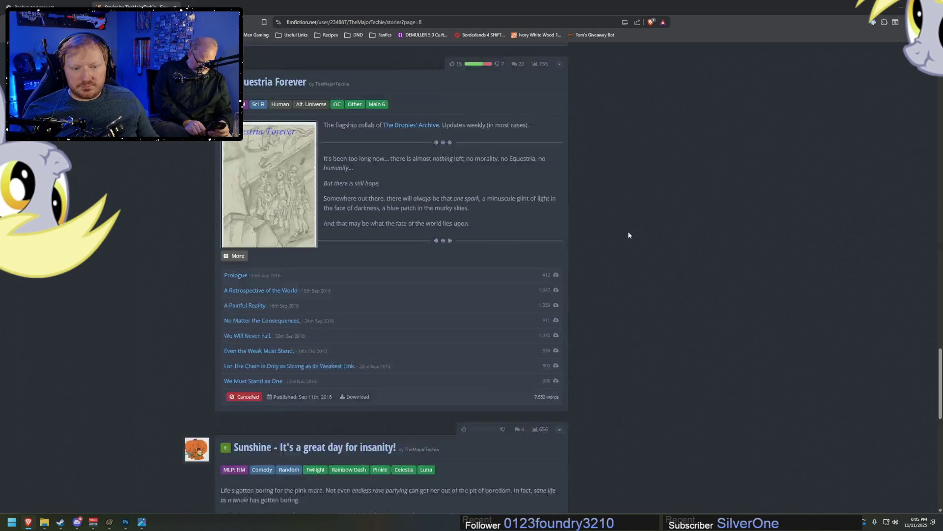
pyautogui.scroll(-4, 629, 232)
pyautogui.scroll(-1, 629, 231)
pyautogui.scroll(-1, 630, 235)
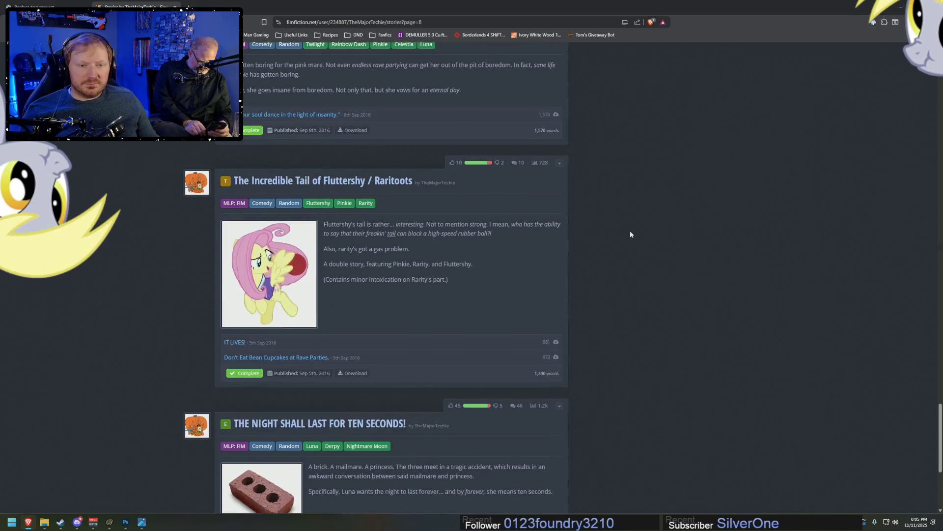
pyautogui.scroll(-3, 631, 234)
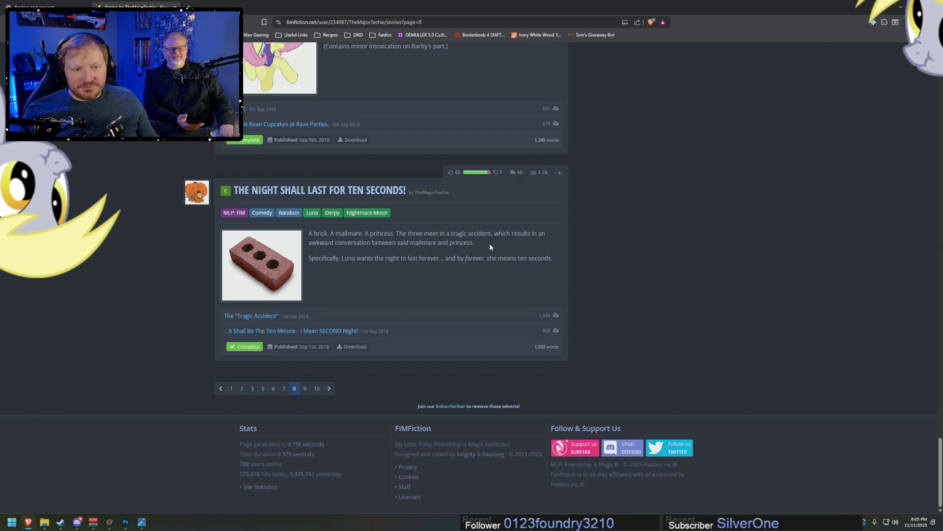
# Read the first chapter of THE NIGHT SHALL LAST FOR TEN SECONDS! and go back to the list
pyautogui.click(250, 315)
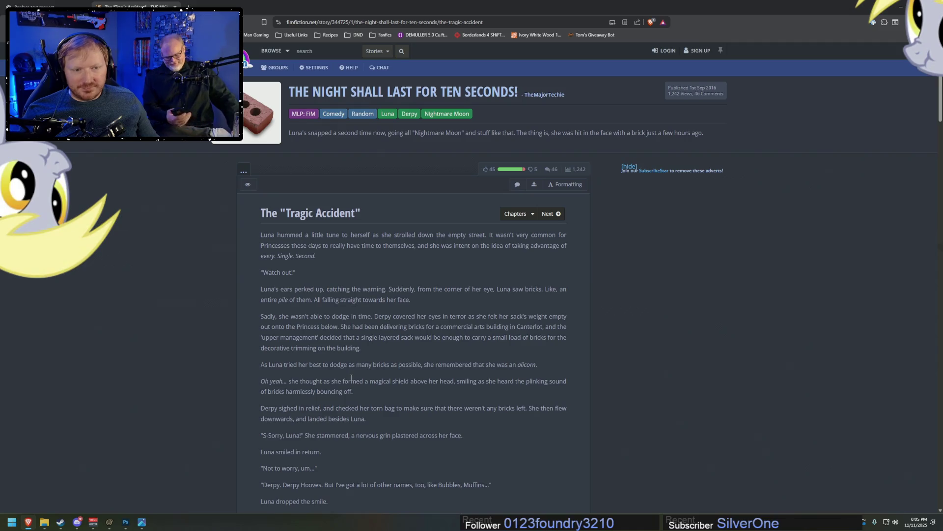
pyautogui.scroll(-3, 350, 377)
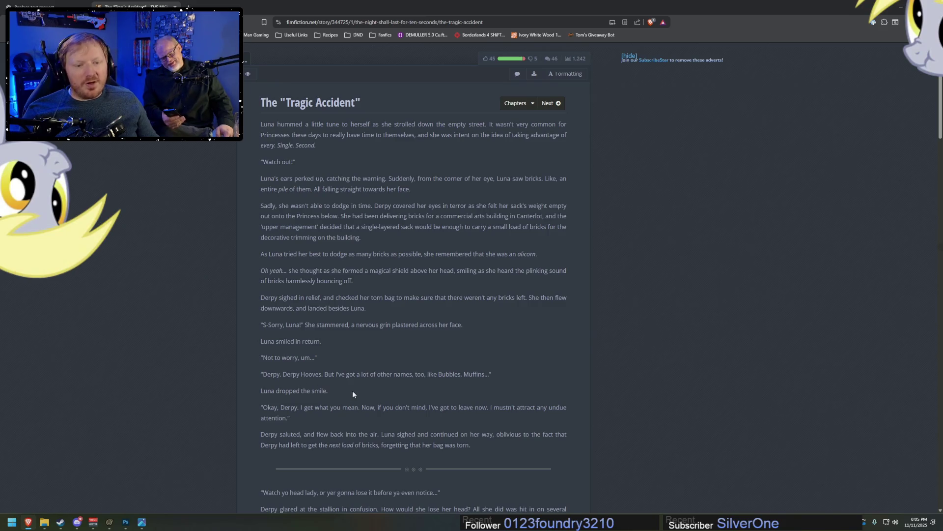
pyautogui.scroll(-5, 352, 390)
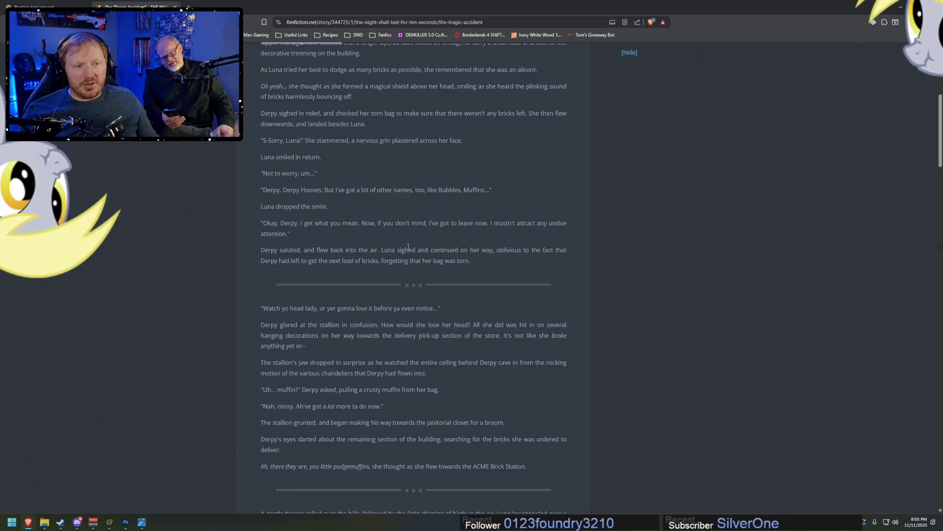
pyautogui.scroll(-3, 326, 297)
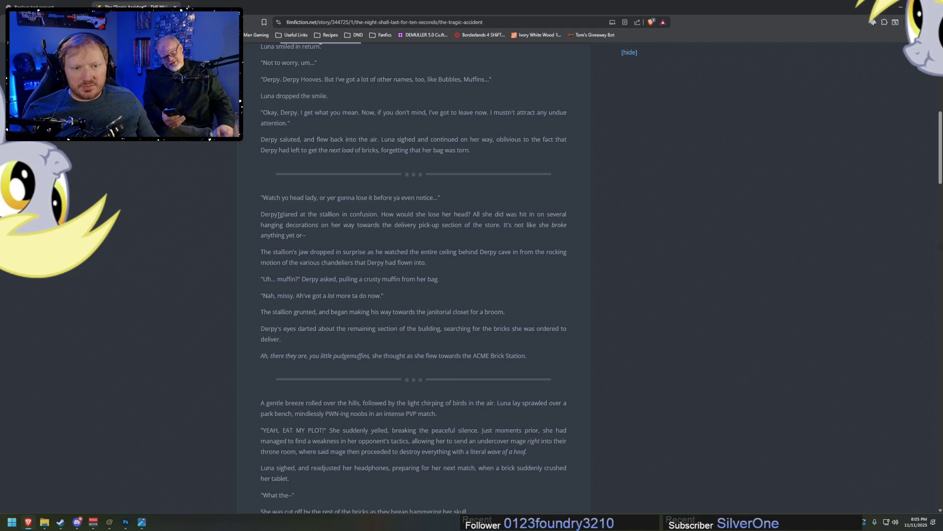
pyautogui.scroll(-3, 427, 220)
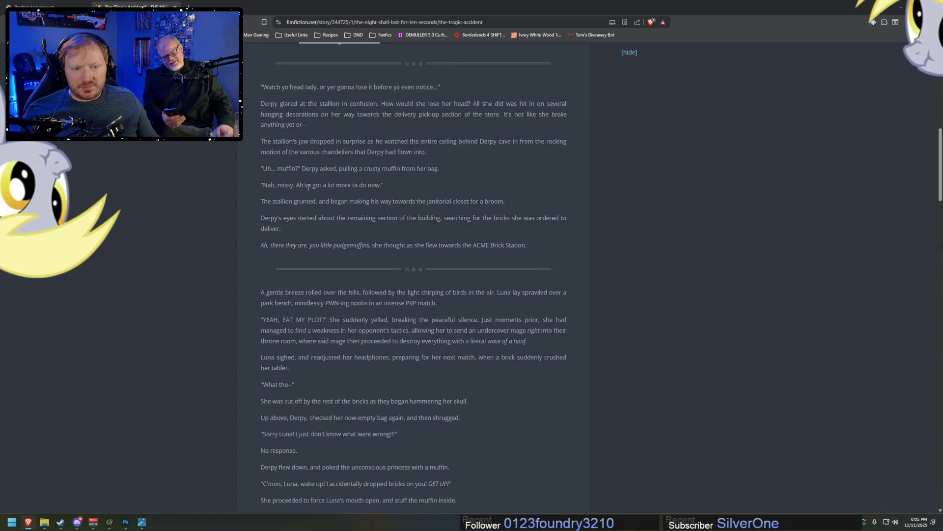
pyautogui.hotkey('alt', 'Left')
pyautogui.hotkey('alt', 'Left')
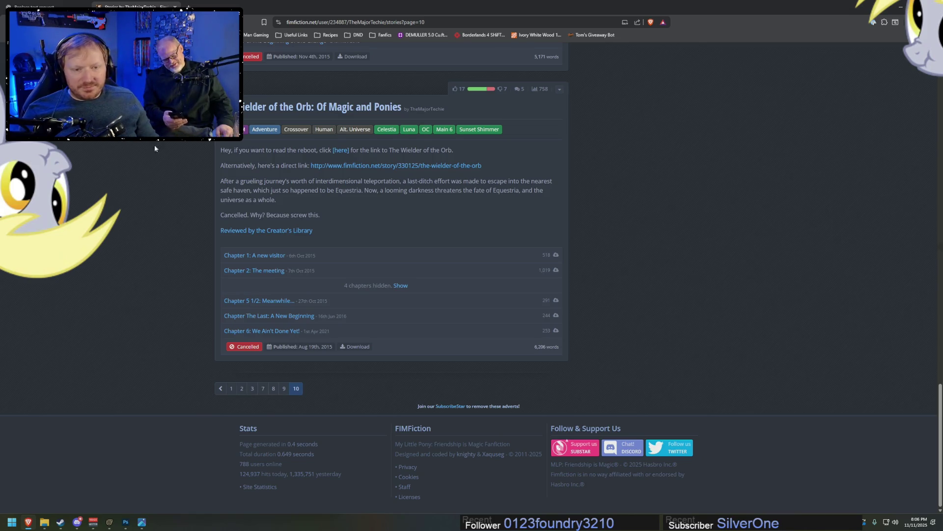
# Browse the Anthology-tagged stories, return to the list and start reading the What if... chapter
pyautogui.press('Home')
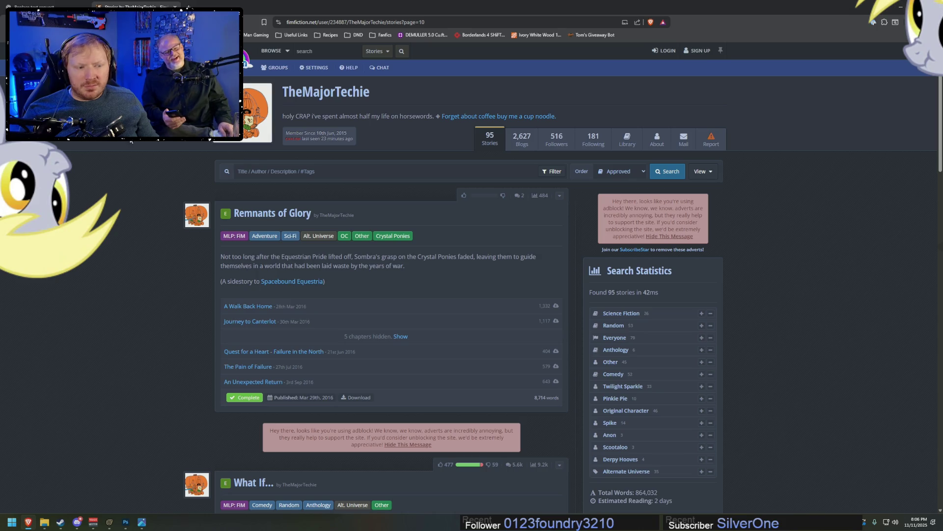
pyautogui.click(615, 350)
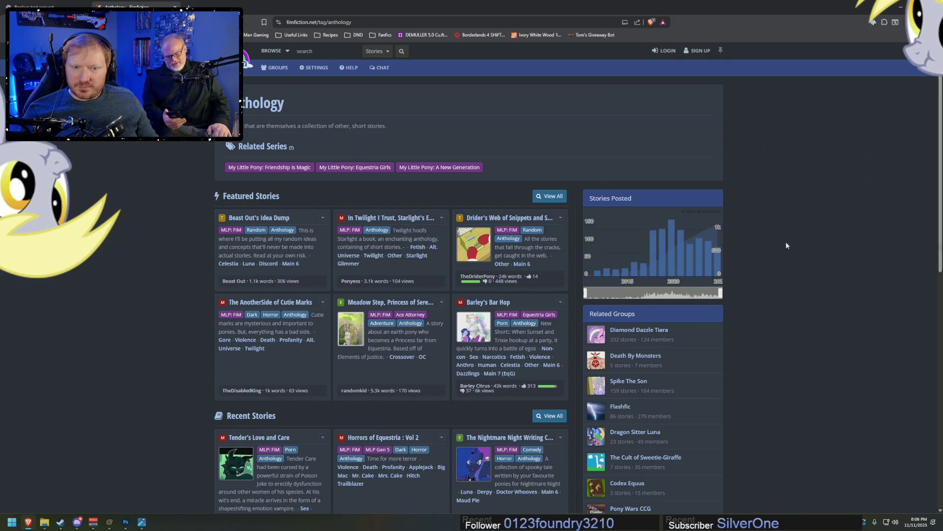
pyautogui.scroll(-2, 787, 245)
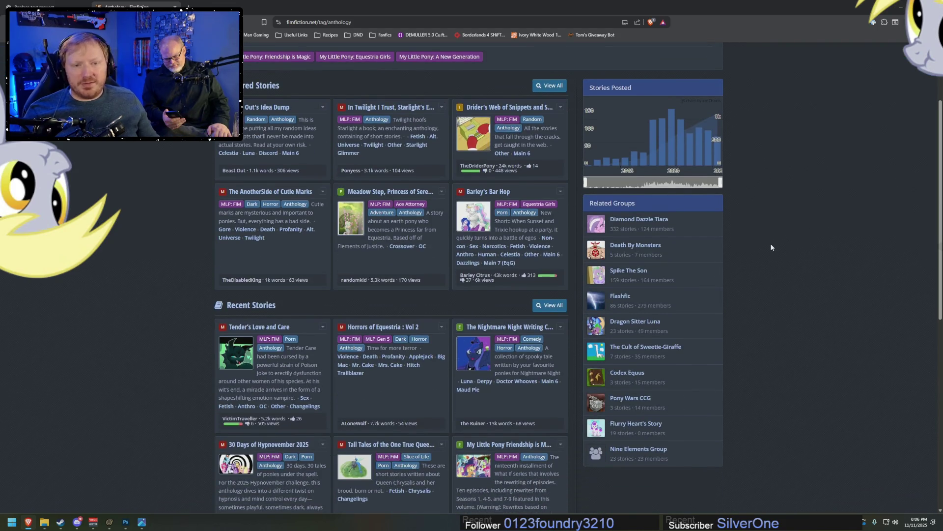
pyautogui.scroll(-2, 771, 247)
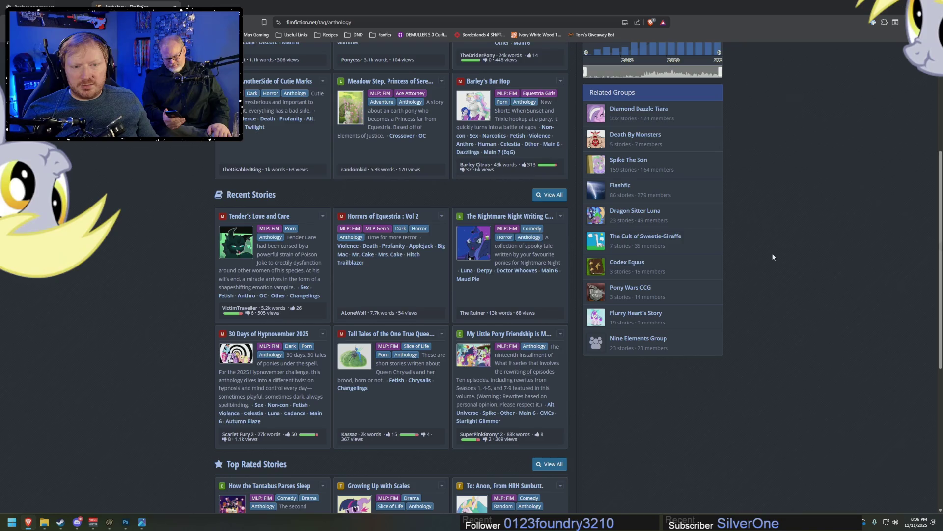
pyautogui.scroll(4, 772, 253)
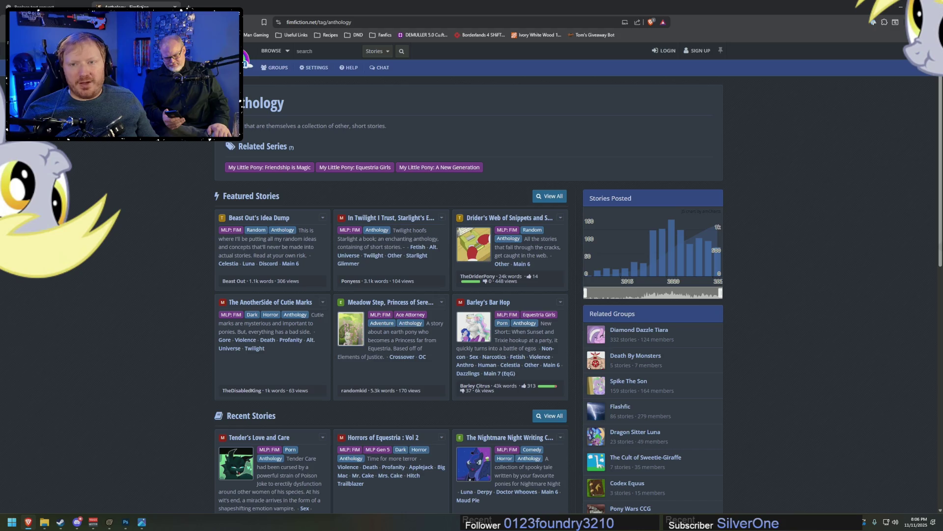
pyautogui.hotkey('alt', 'Left')
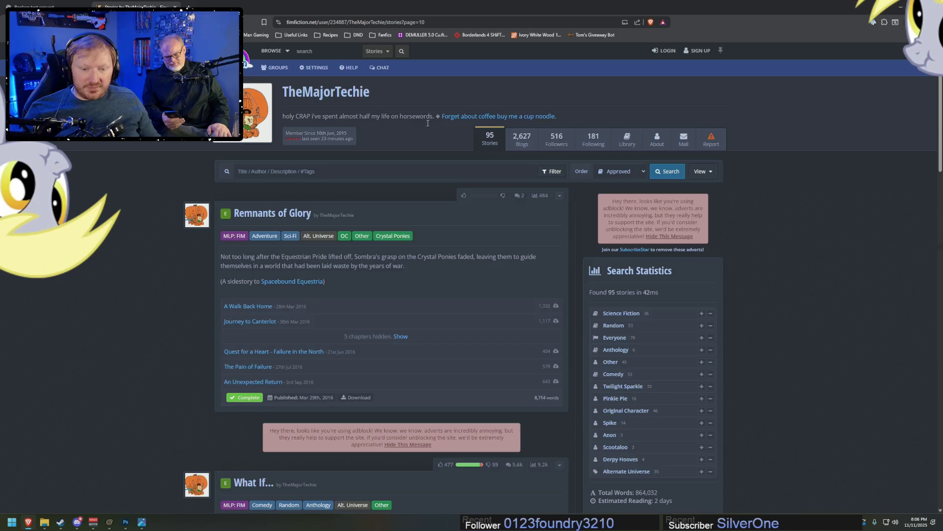
pyautogui.scroll(-3, 442, 124)
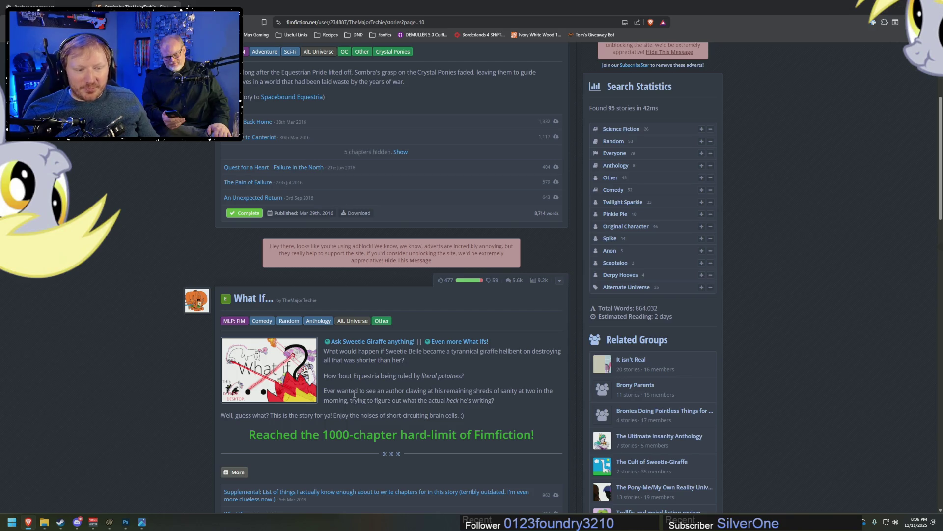
pyautogui.scroll(-3, 355, 395)
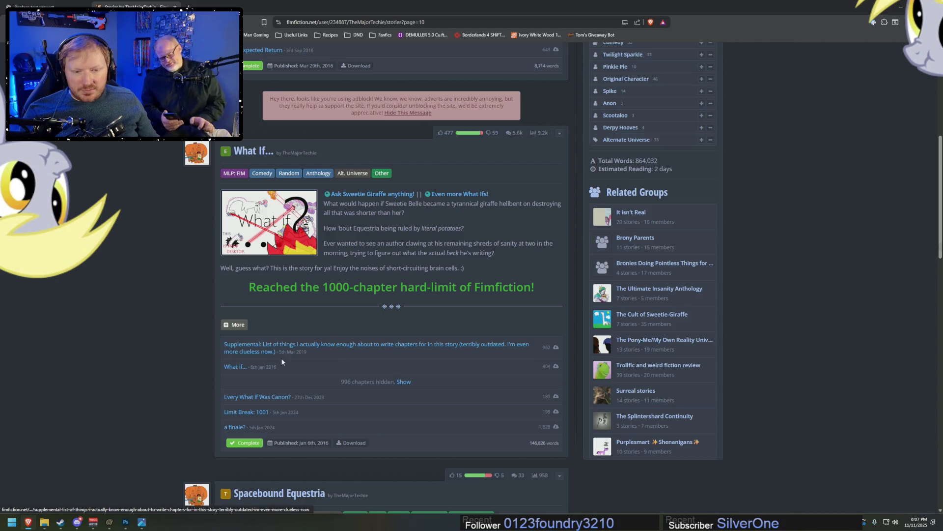
pyautogui.click(236, 368)
pyautogui.scroll(-10, 576, 385)
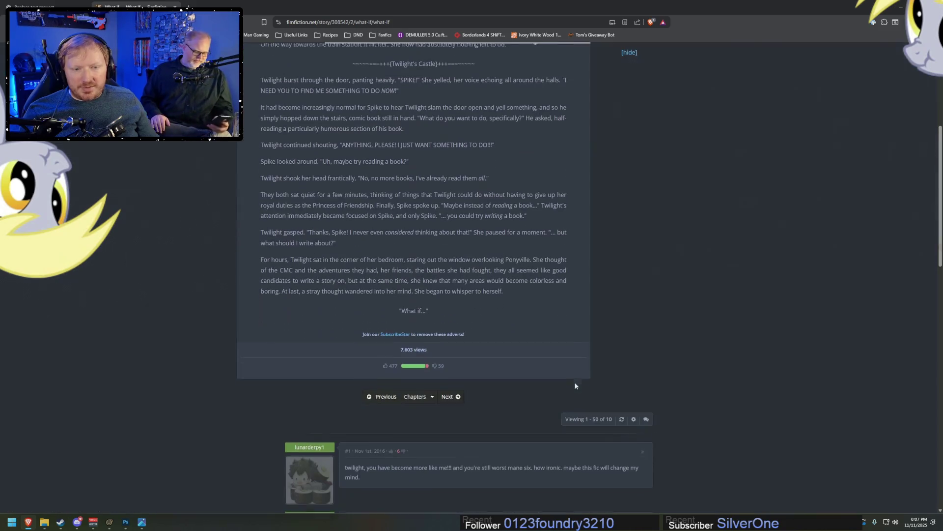
pyautogui.scroll(1, 580, 376)
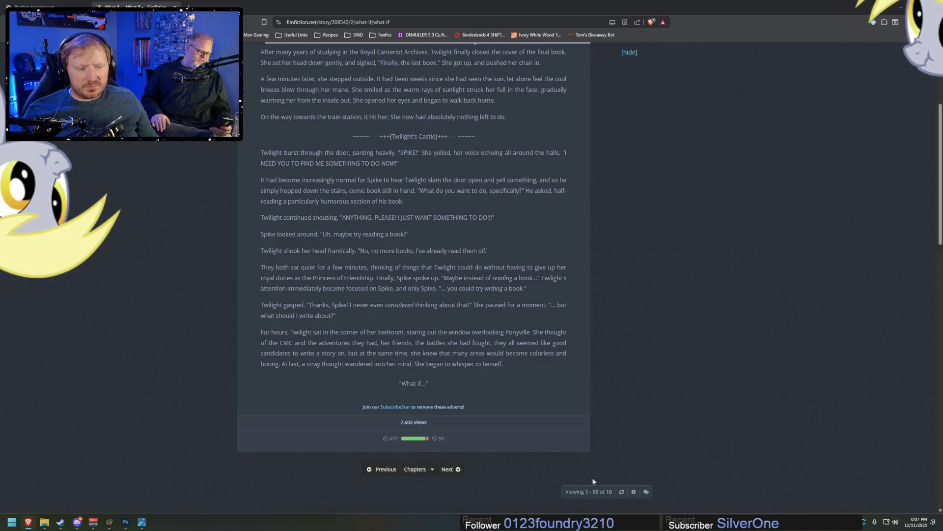
# Read the next What if... chapter, then switch to the ChatGPT conversation tab
pyautogui.click(456, 470)
pyautogui.scroll(-2, 542, 427)
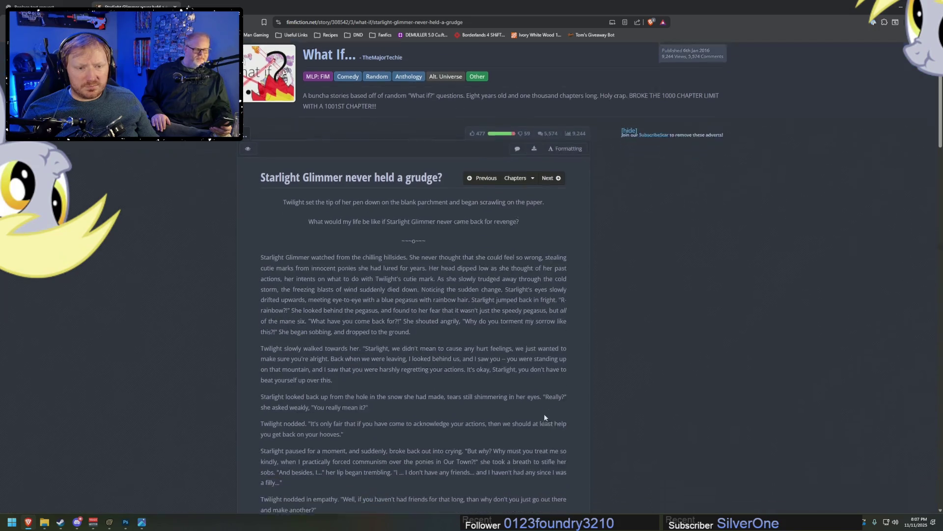
pyautogui.scroll(-1, 545, 415)
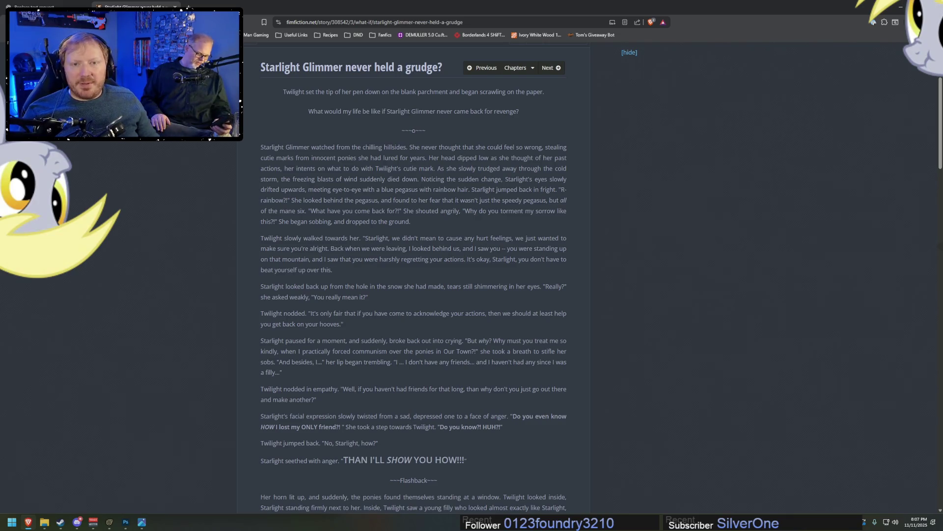
pyautogui.hotkey('ctrl', 'shift', 'Tab')
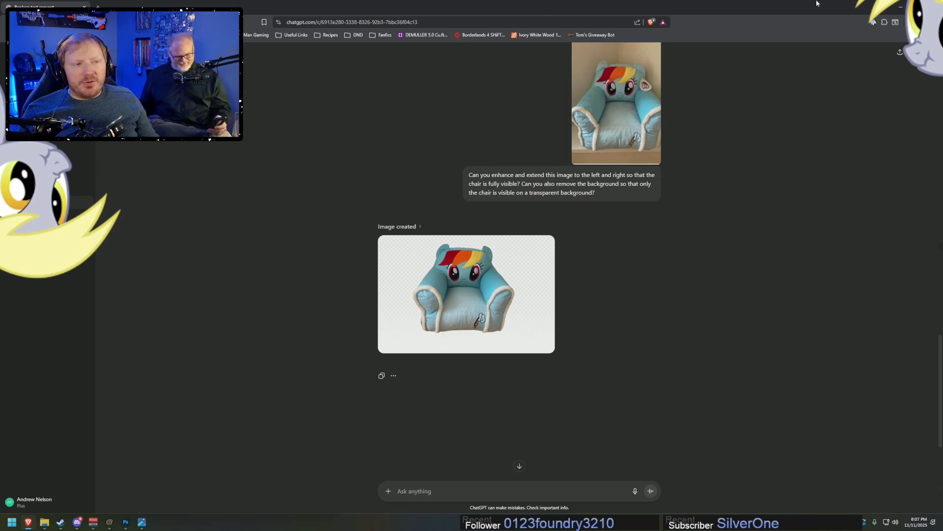
# Open 'Dear Princess Celestia (pls don't be mad)' from the Fanfics bookmarks, then minimize the browser
pyautogui.click(382, 35)
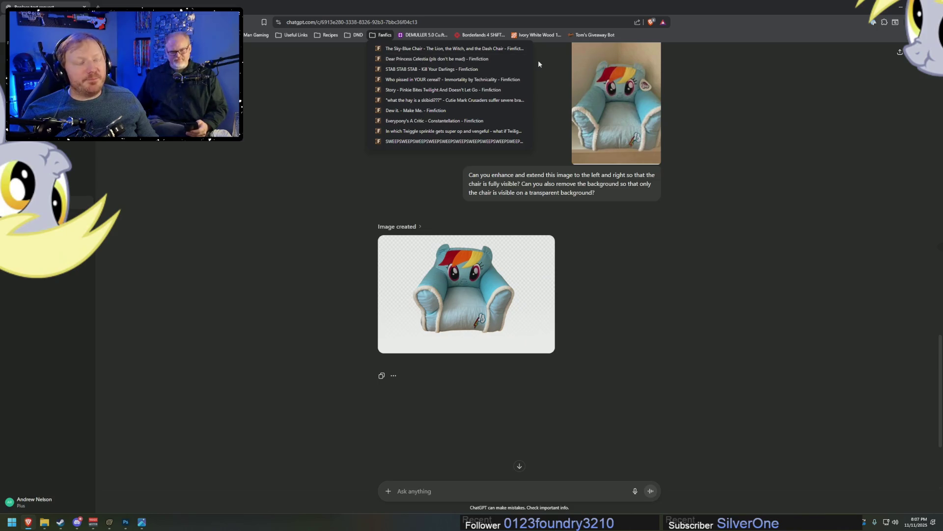
pyautogui.click(416, 58)
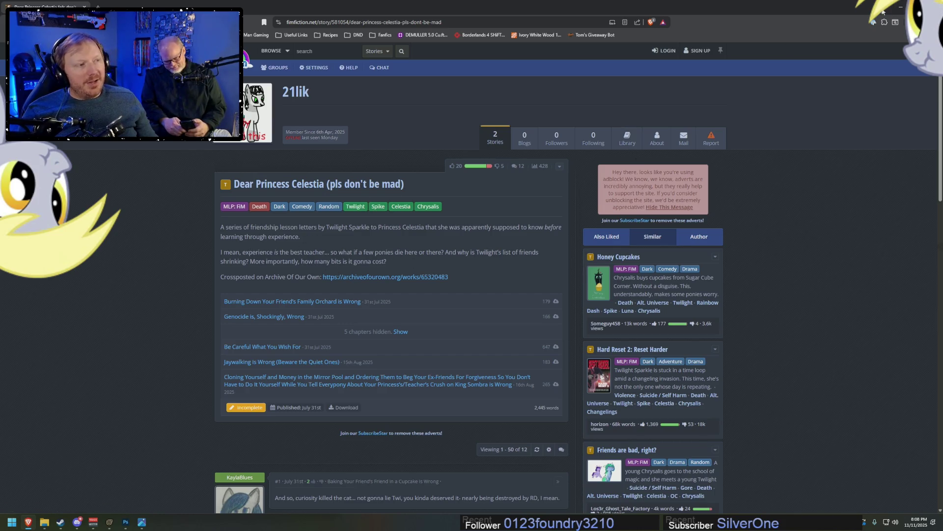
pyautogui.click(896, 7)
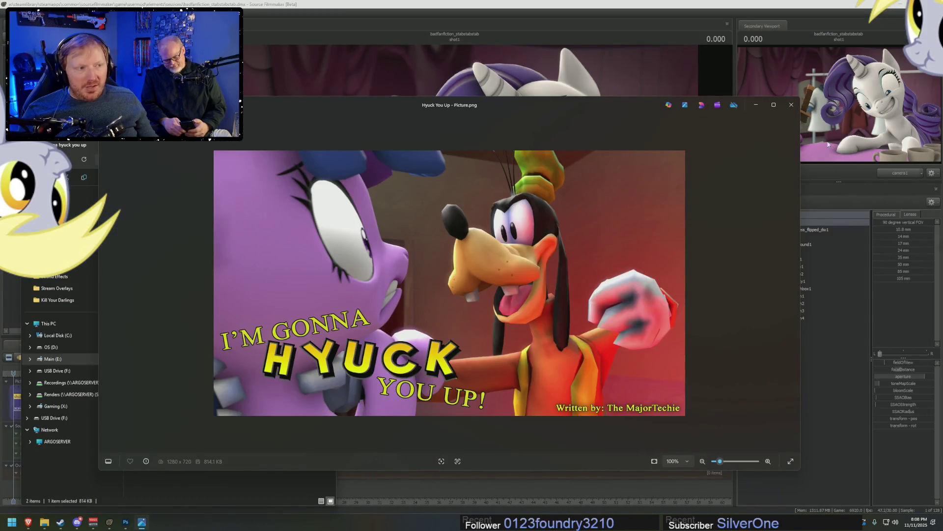
# Close the Hyuck You Up picture and bring Source Filmmaker to the front
pyautogui.click(791, 105)
pyautogui.click(510, 9)
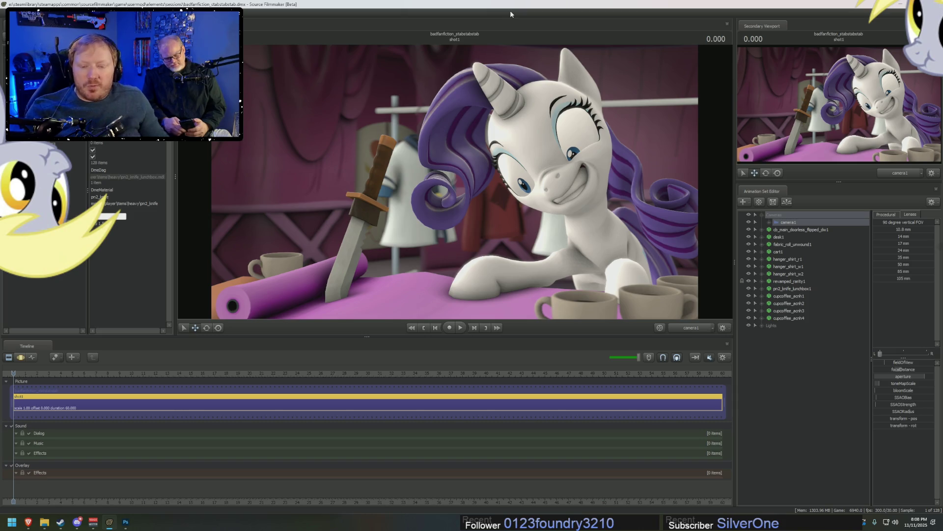
# Restore File Explorer and browse the FanFic Scripts subfolders _Other Stuff, _Retired and _old
pyautogui.click(44, 522)
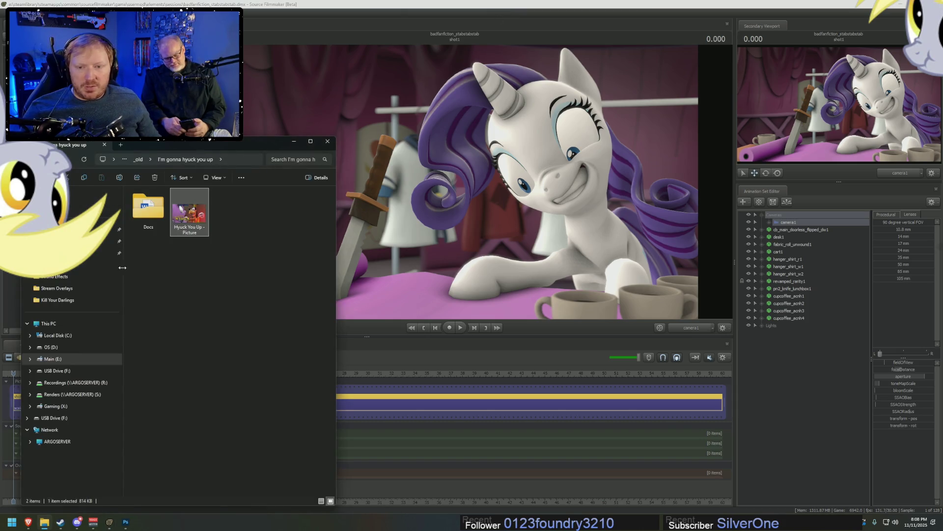
pyautogui.click(103, 242)
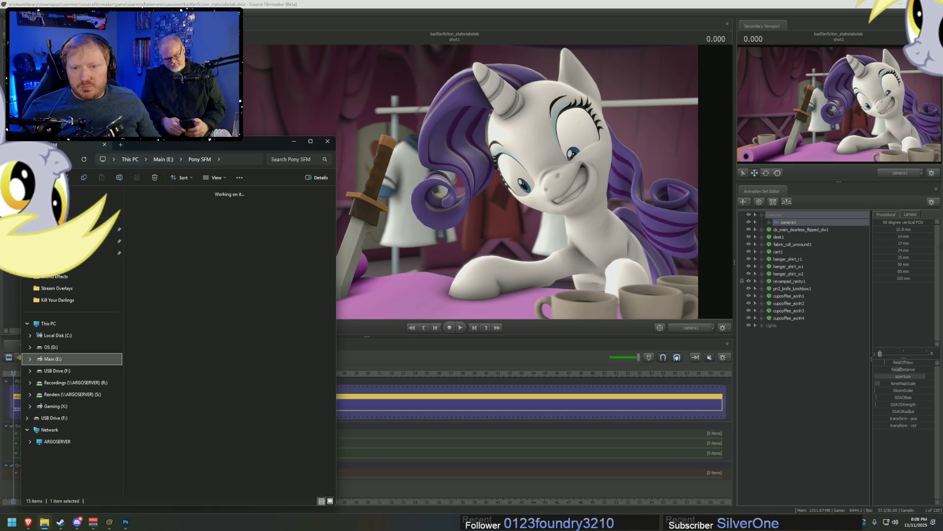
pyautogui.hotkey('alt', 'Left')
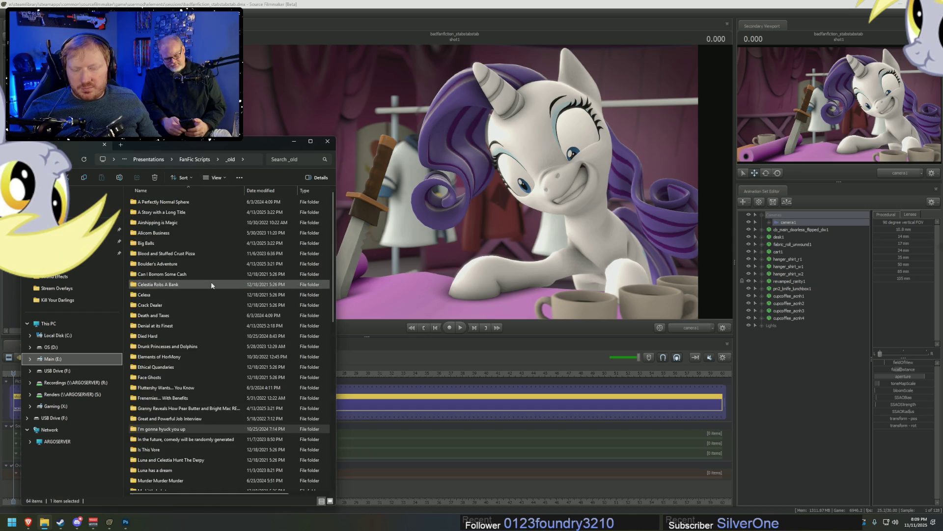
pyautogui.scroll(-8, 212, 285)
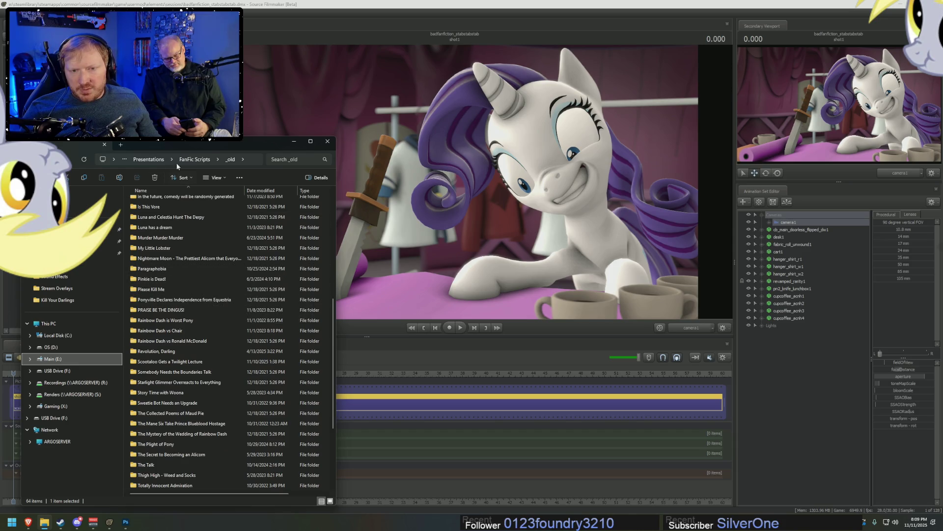
pyautogui.click(195, 159)
pyautogui.doubleClick(151, 254)
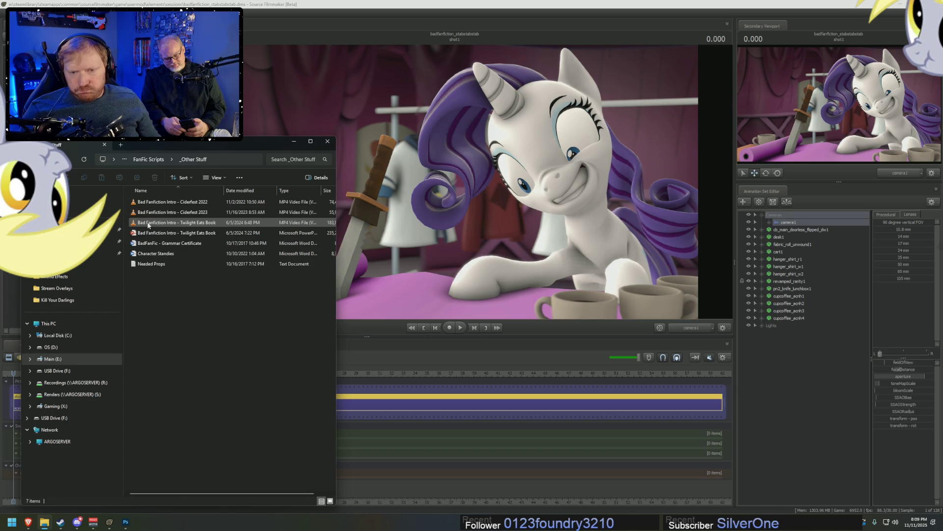
pyautogui.click(165, 157)
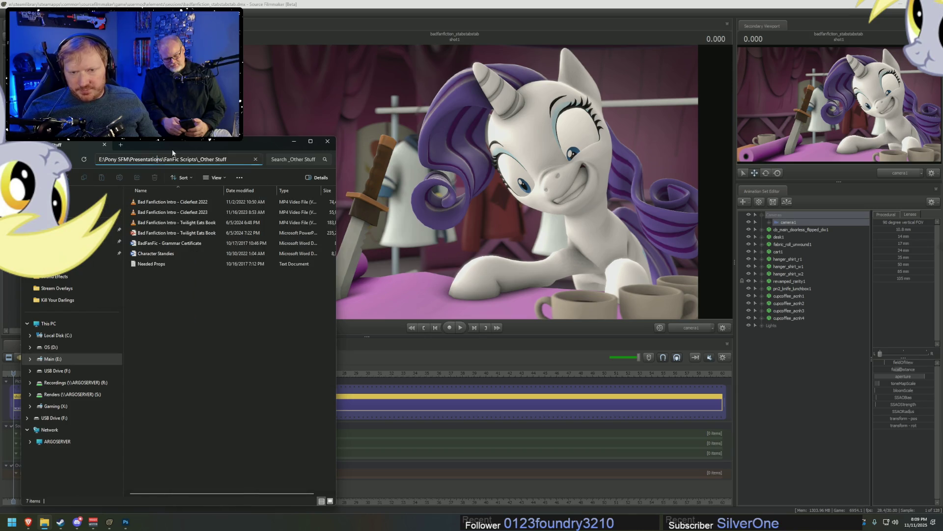
pyautogui.click(152, 159)
pyautogui.doubleClick(145, 232)
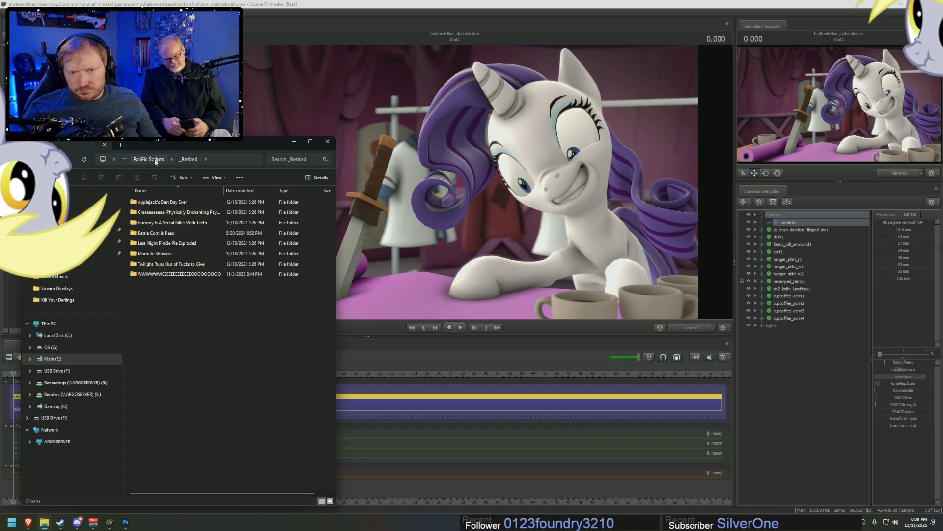
pyautogui.click(151, 159)
pyautogui.doubleClick(147, 212)
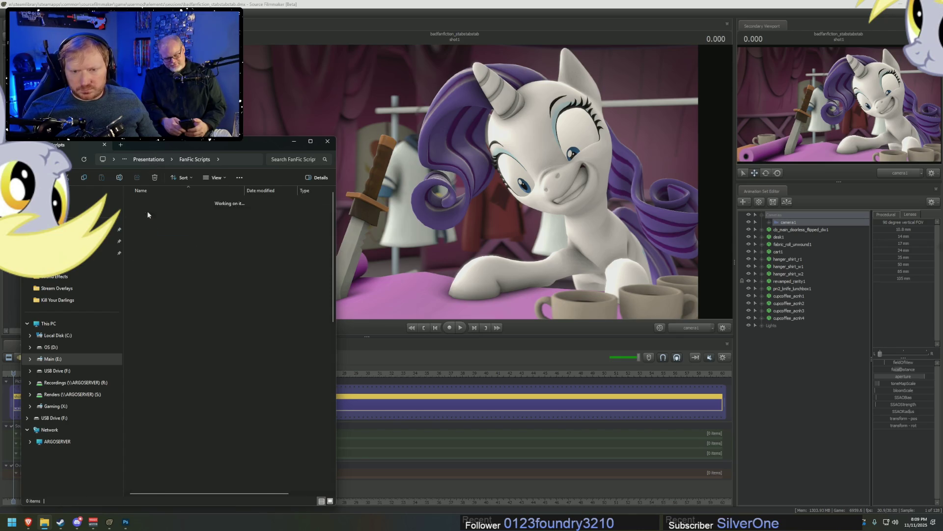
# Search _old for 'maud', open The Collected Poems of Maud Pie and view its Poems - Picture image
pyautogui.click(274, 159)
pyautogui.write('mod')
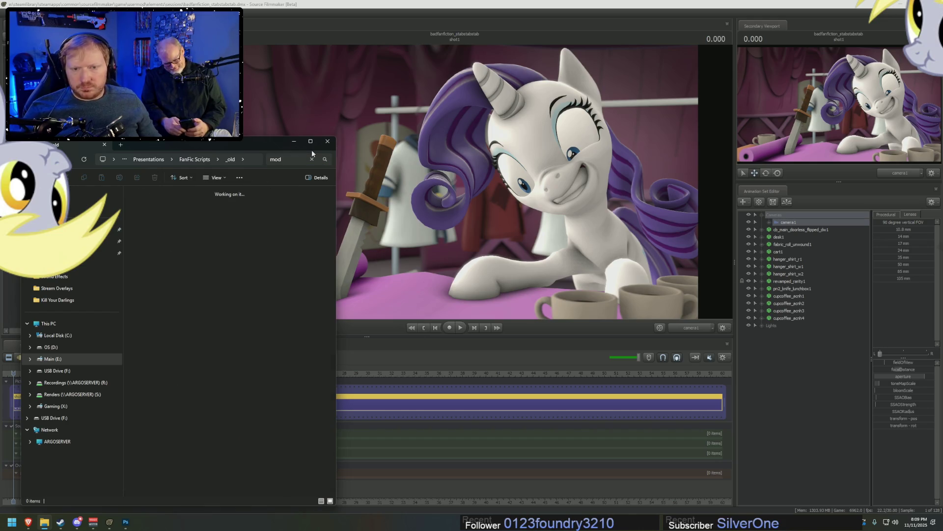
pyautogui.press('BackSpace')
pyautogui.press('BackSpace')
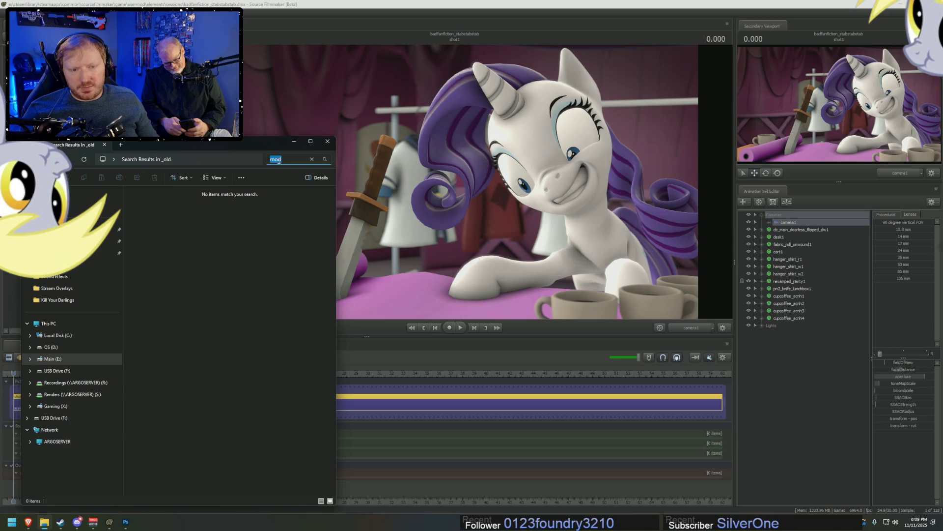
pyautogui.write('aud')
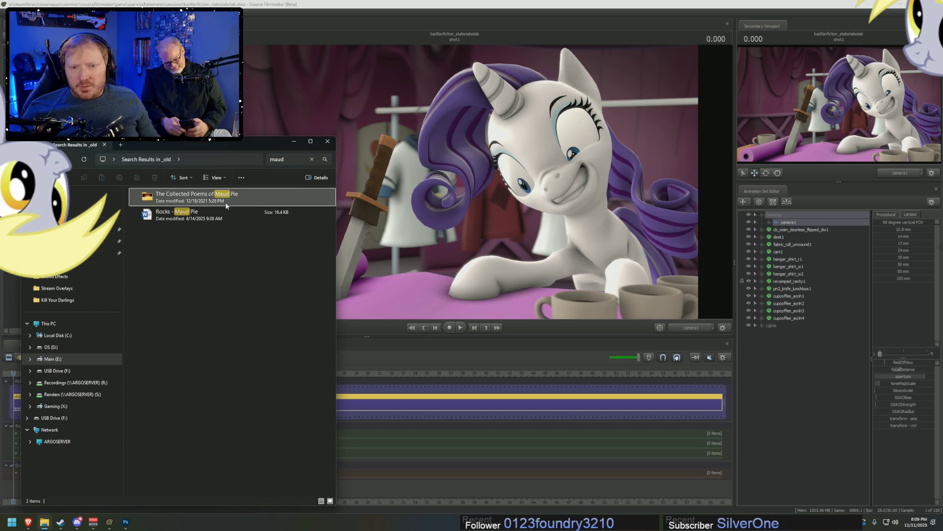
pyautogui.doubleClick(191, 195)
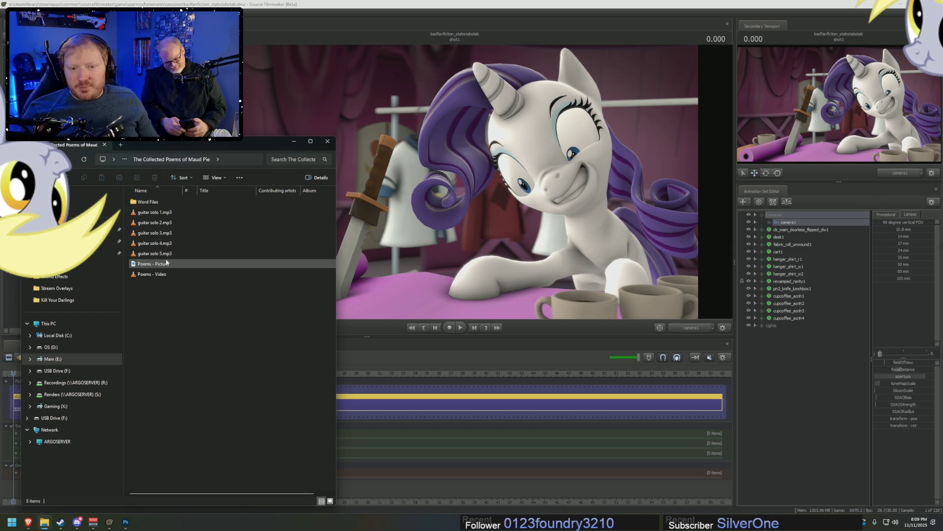
pyautogui.doubleClick(147, 268)
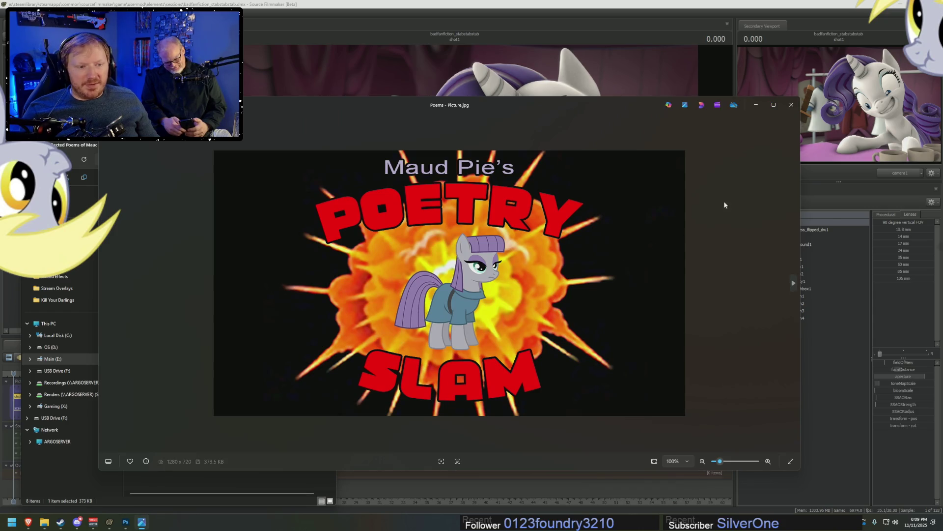
# Close the poetry slam picture and preview the Poems - Video clip, then close the player
pyautogui.click(790, 105)
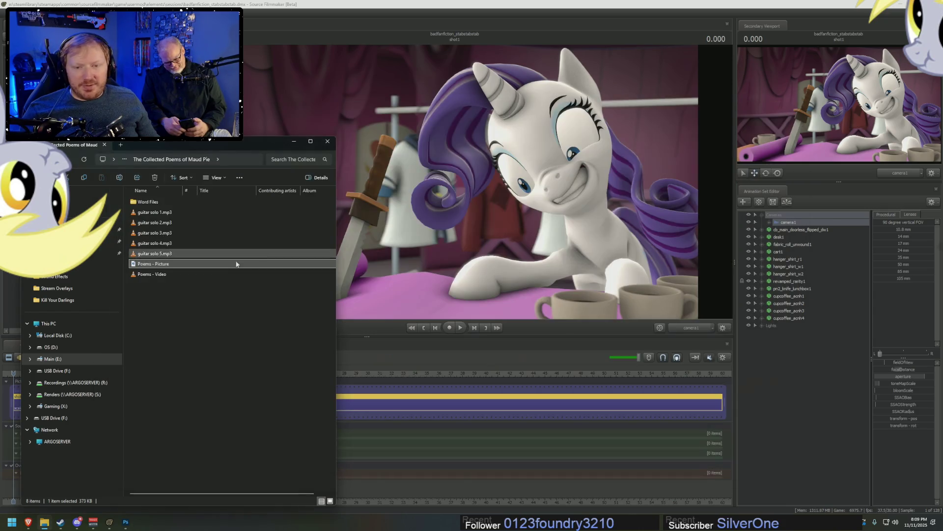
pyautogui.doubleClick(159, 275)
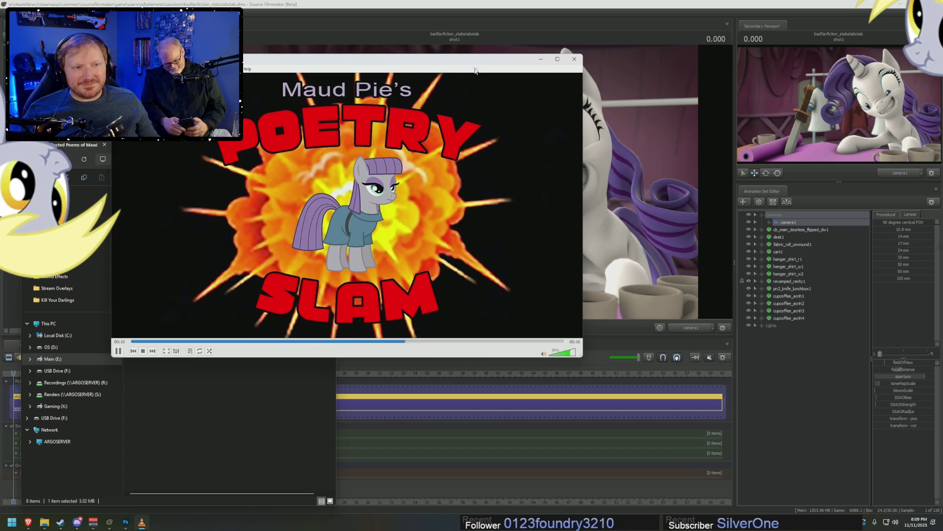
pyautogui.moveTo(476, 70); pyautogui.dragTo(657, 162)
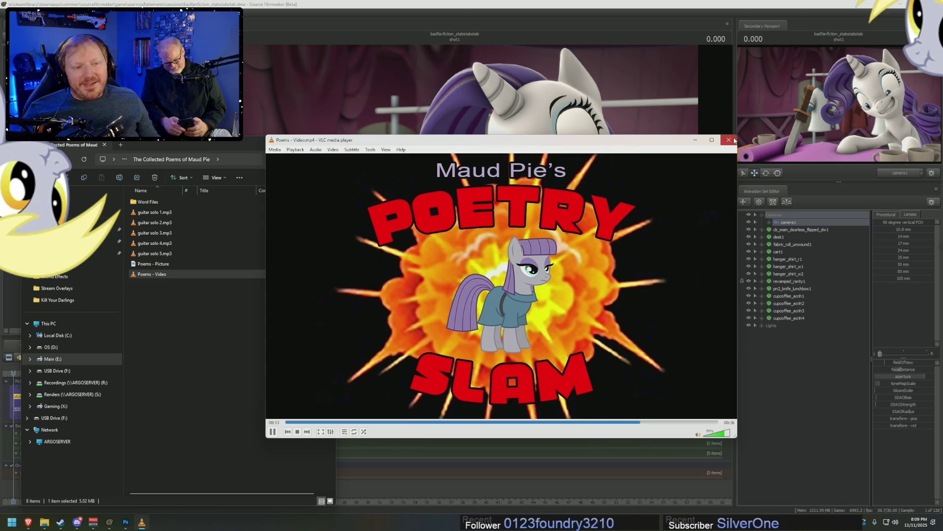
pyautogui.click(732, 140)
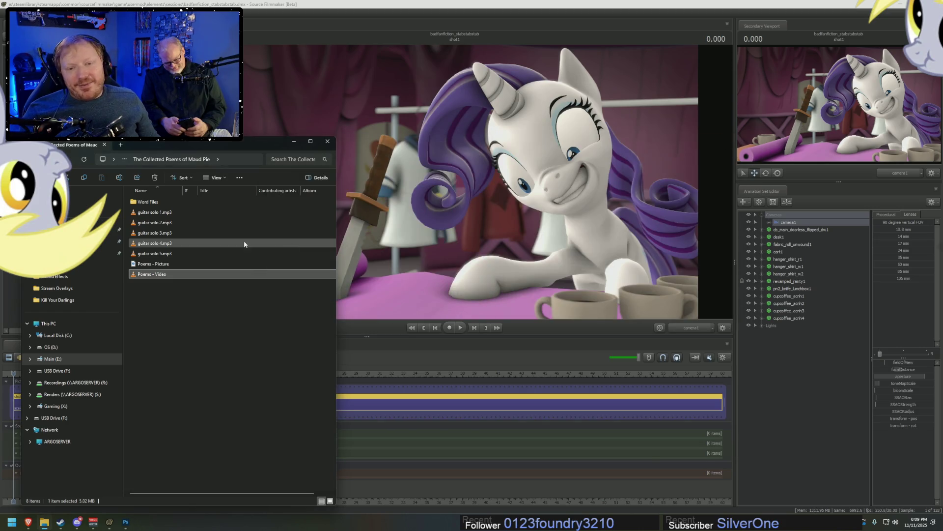
# Preview guitar solo 2.mp3, then open the Rock Poetry - MASTER poems document
pyautogui.doubleClick(152, 222)
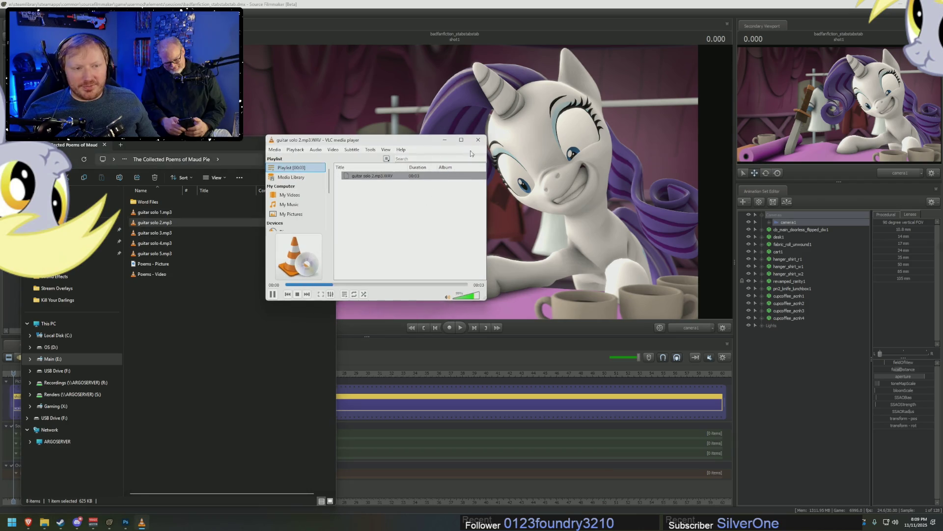
pyautogui.click(479, 141)
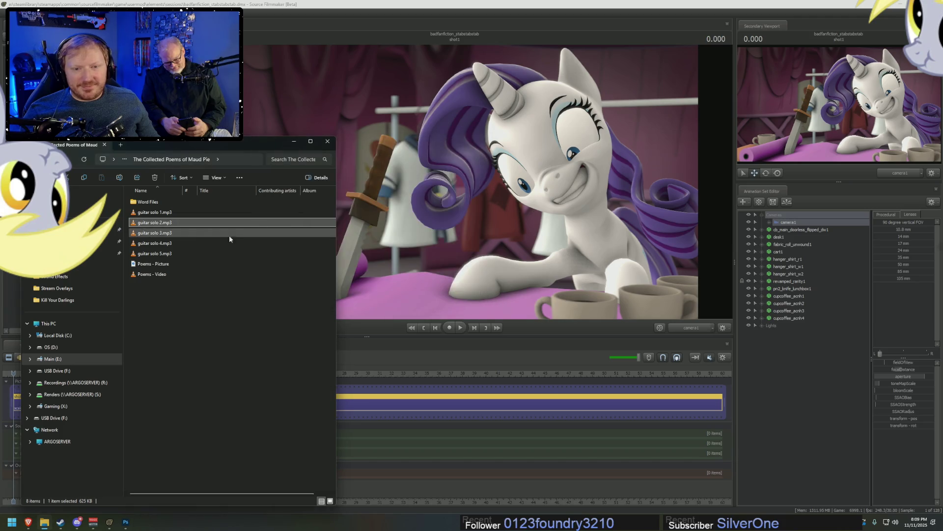
pyautogui.click(158, 335)
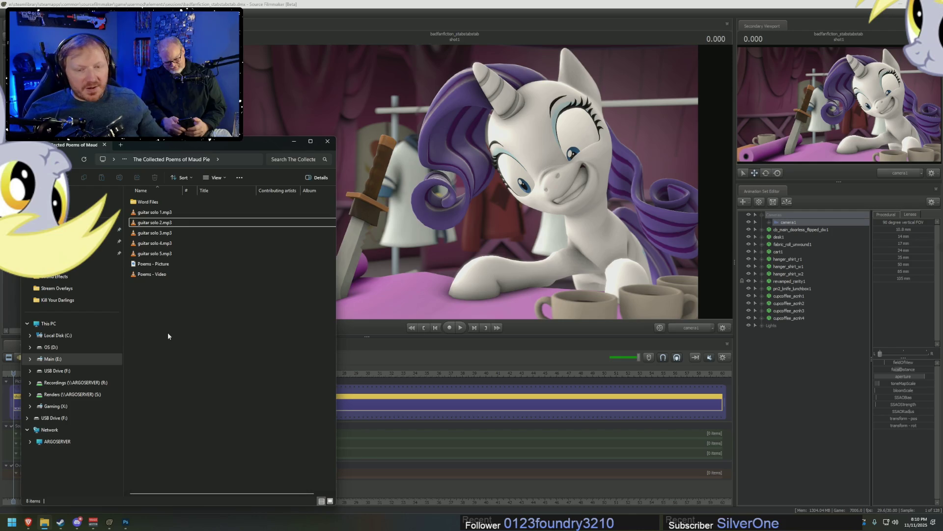
pyautogui.doubleClick(140, 200)
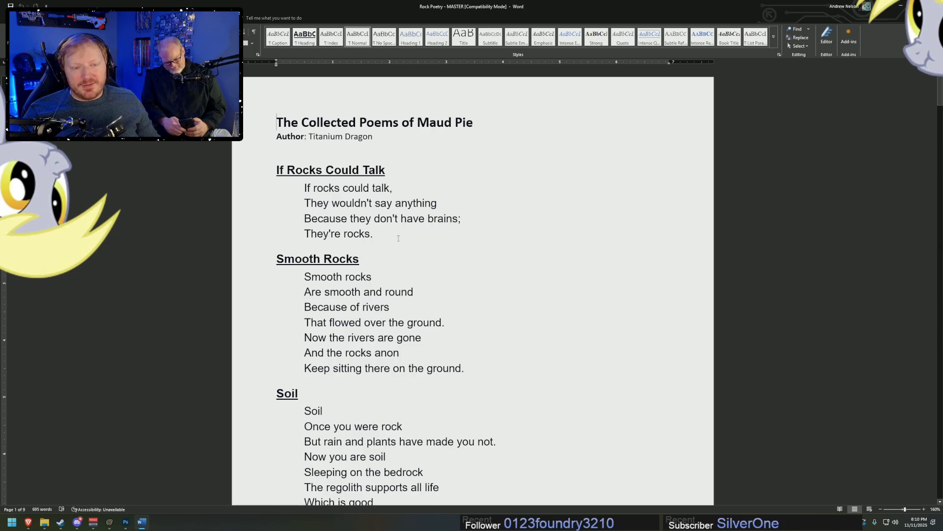
pyautogui.scroll(-5, 399, 239)
pyautogui.scroll(-5, 492, 258)
pyautogui.scroll(-5, 505, 257)
pyautogui.scroll(-5, 511, 257)
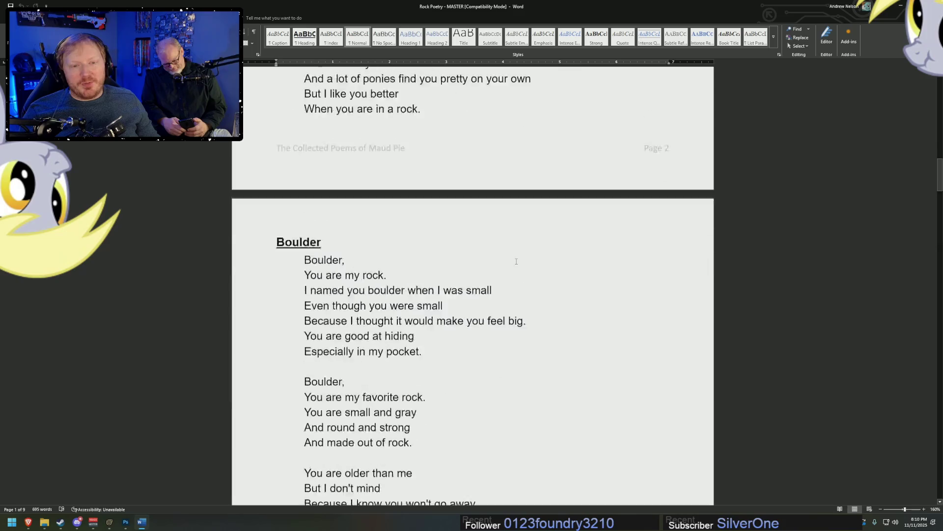
pyautogui.scroll(-5, 516, 261)
pyautogui.scroll(-5, 520, 260)
pyautogui.scroll(-5, 523, 258)
pyautogui.scroll(-5, 528, 257)
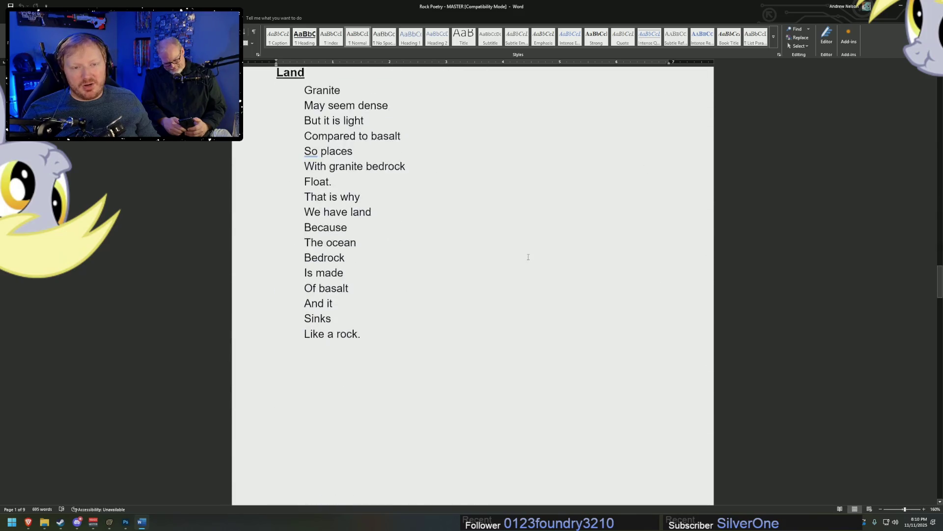
pyautogui.scroll(-5, 528, 257)
pyautogui.scroll(5, 530, 253)
pyautogui.scroll(3, 530, 255)
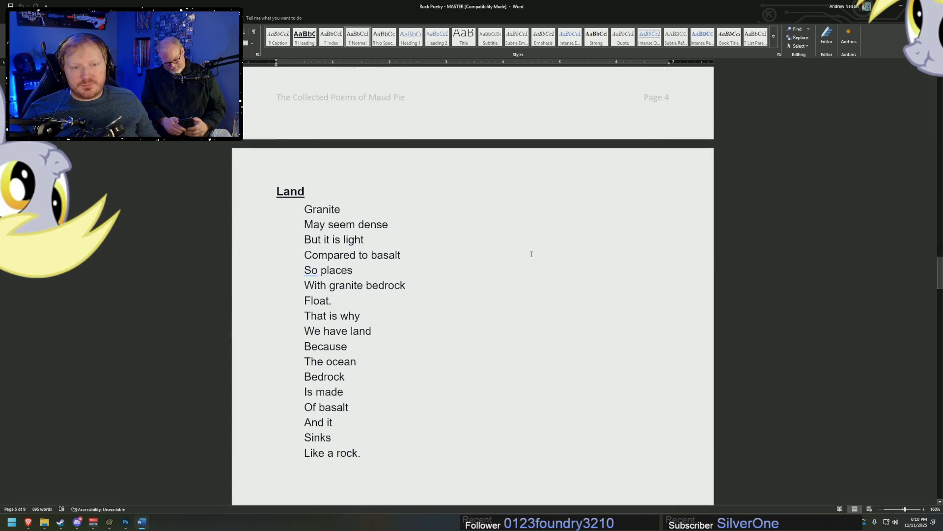
pyautogui.scroll(-10, 529, 257)
pyautogui.scroll(-5, 529, 260)
pyautogui.scroll(-5, 532, 261)
pyautogui.scroll(-5, 538, 259)
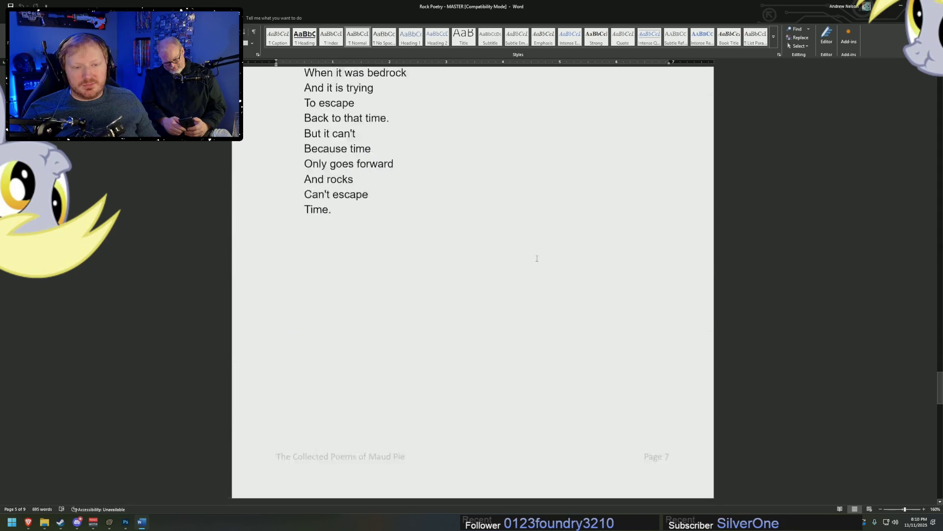
pyautogui.scroll(-3, 579, 305)
# Autoscroll down through the Maud Pie poems, then close Word with Alt+F4
pyautogui.middleClick(576, 299)
pyautogui.middleClick(576, 153)
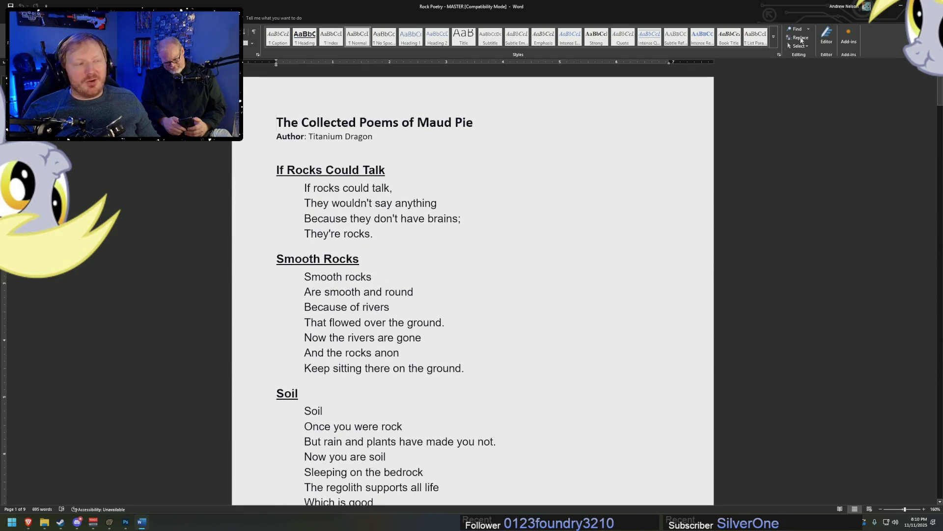
pyautogui.hotkey('alt', 'F4')
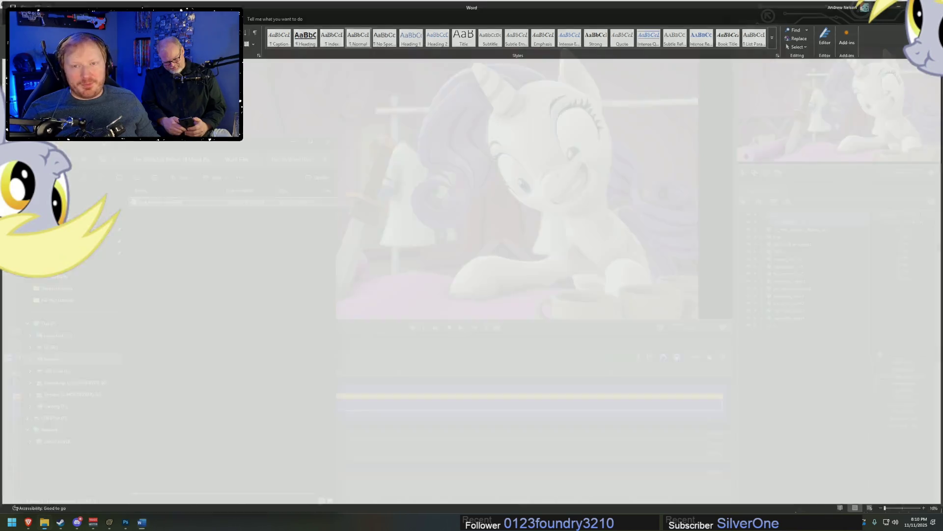
# Open badfanfic_intro.dmx from the [PANELS] sessions folder via the Open Session dialog
pyautogui.click(294, 141)
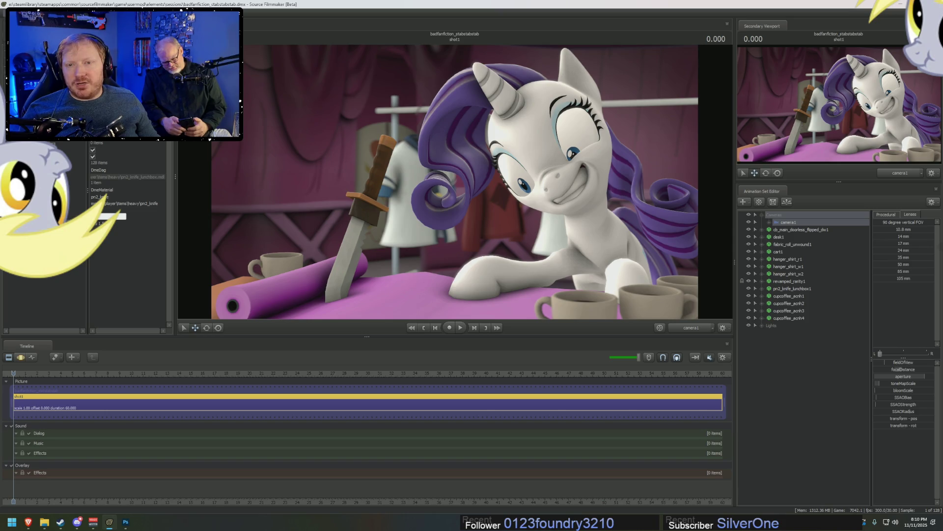
pyautogui.hotkey('ctrl', 'o')
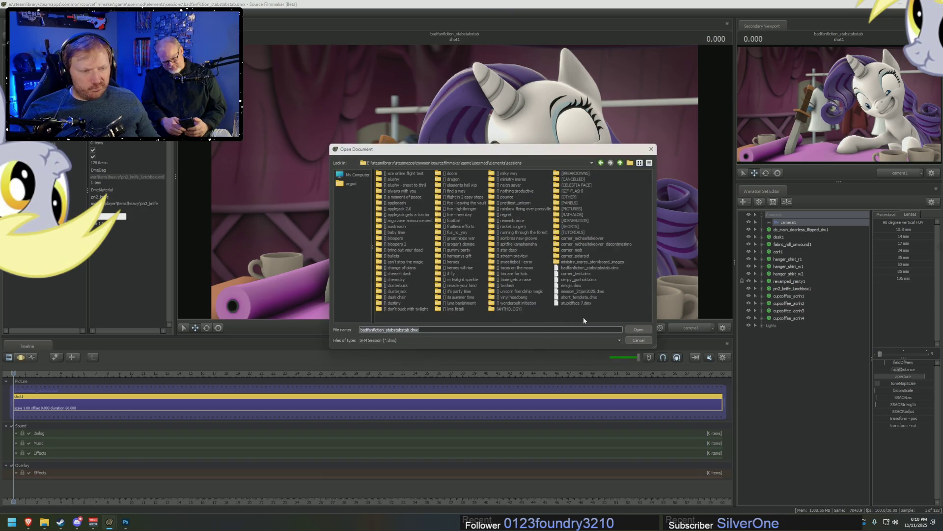
pyautogui.doubleClick(559, 204)
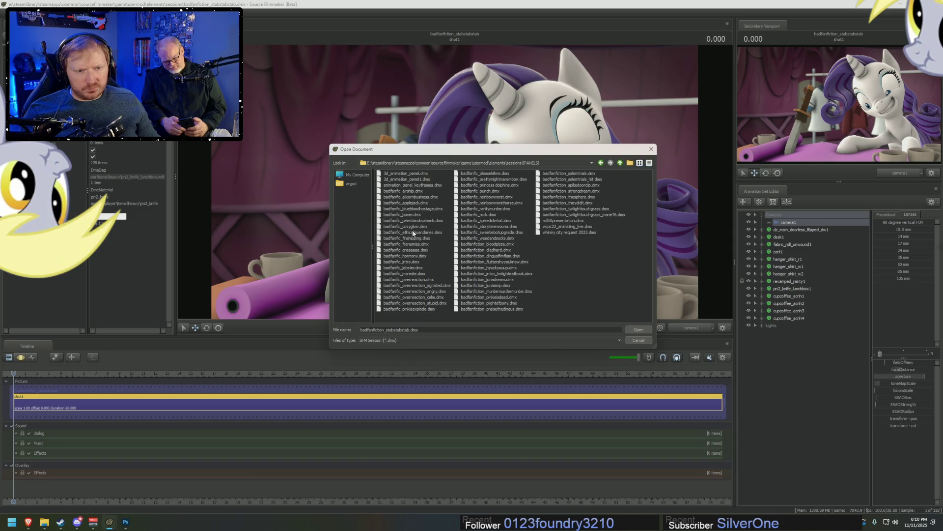
pyautogui.doubleClick(407, 267)
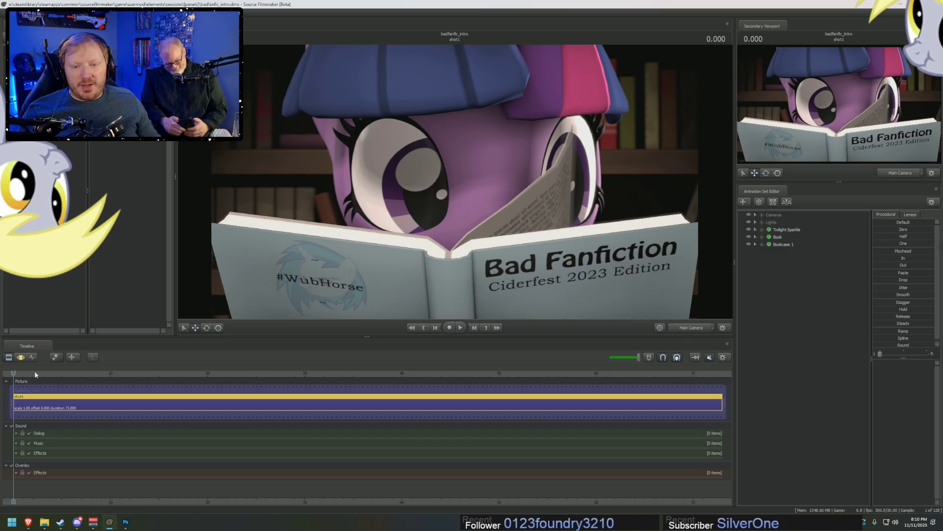
# Scrub the intro animation to 46.533 and bring up the Save Document dialog
pyautogui.moveTo(35, 370); pyautogui.dragTo(274, 374)
pyautogui.moveTo(249, 407)
pyautogui.mouseDown()
pyautogui.moveTo(109, 414)
pyautogui.moveTo(115, 433)
pyautogui.moveTo(640, 453)
pyautogui.moveTo(274, 469)
pyautogui.mouseUp()
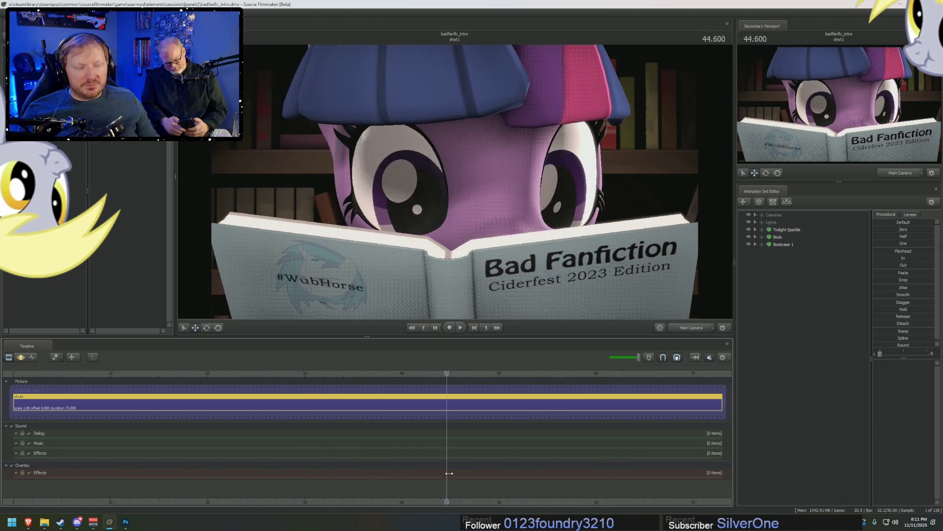
pyautogui.moveTo(275, 469); pyautogui.dragTo(578, 463)
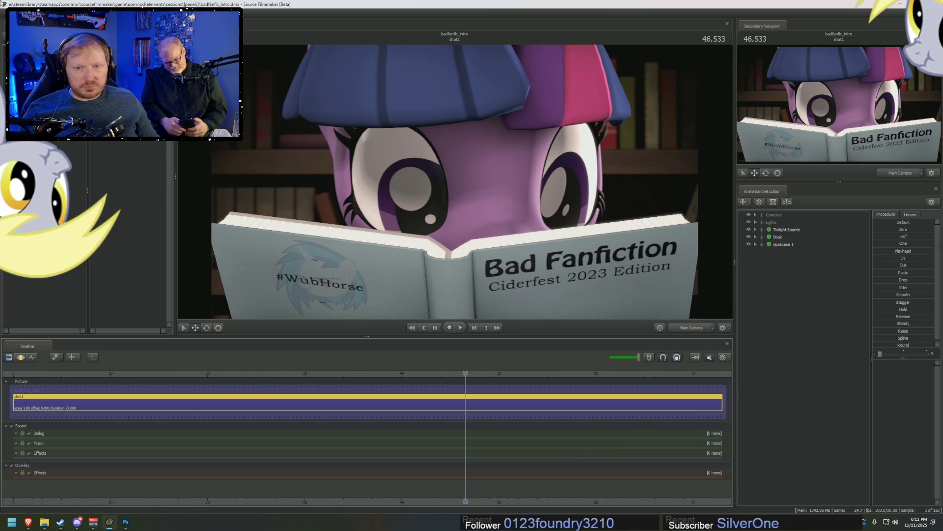
pyautogui.hotkey('ctrl', 'shift', 's')
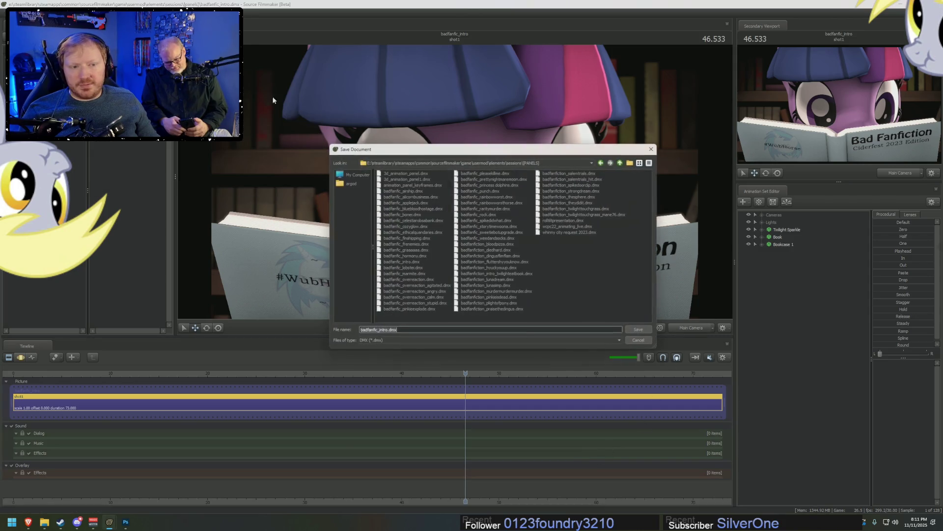
# Replace 'intro' in the file name with the new name and save the session
pyautogui.moveTo(476, 153); pyautogui.dragTo(591, 296)
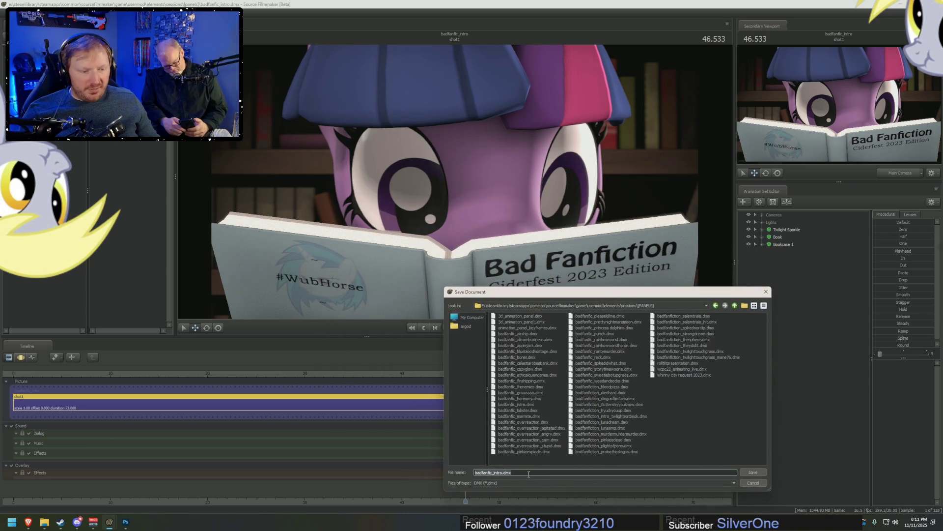
pyautogui.click(502, 473)
pyautogui.press('BackSpace')
pyautogui.press('BackSpace')
pyautogui.press('BackSpace')
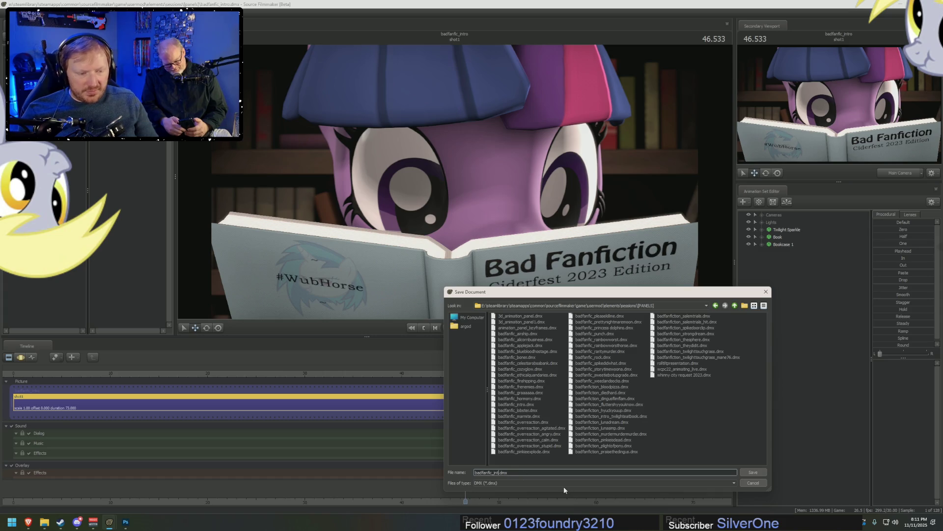
pyautogui.write('deadrprincesscelestia')
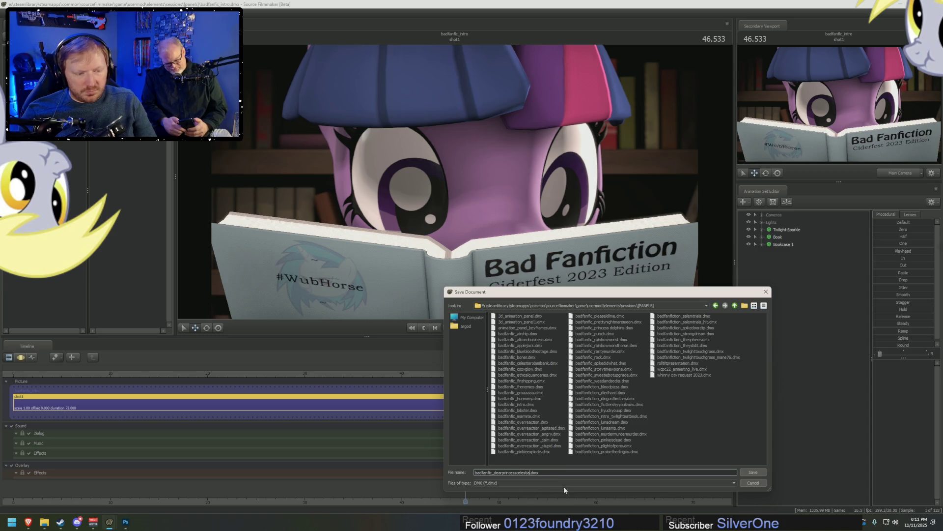
pyautogui.press('Return')
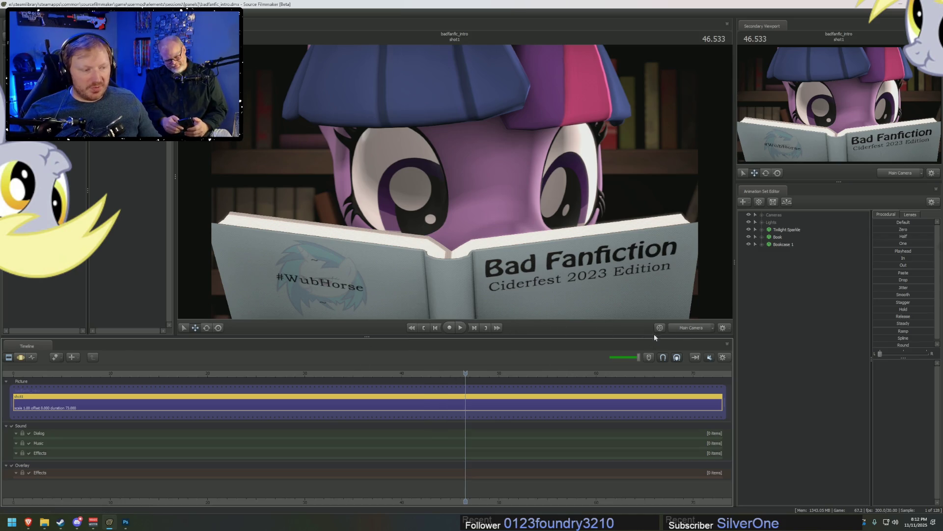
# Set the viewport to Work Camera, then switch to the Brave FimFiction story page
pyautogui.click(688, 328)
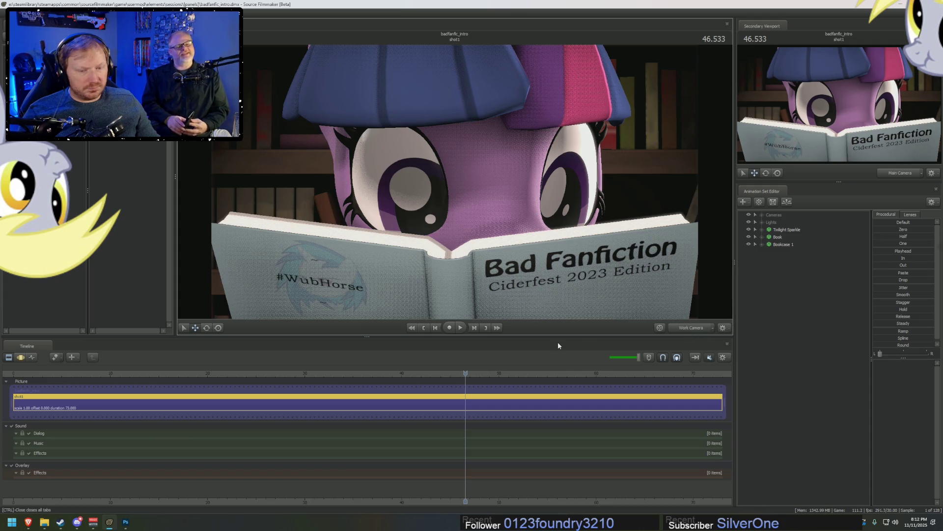
pyautogui.click(28, 522)
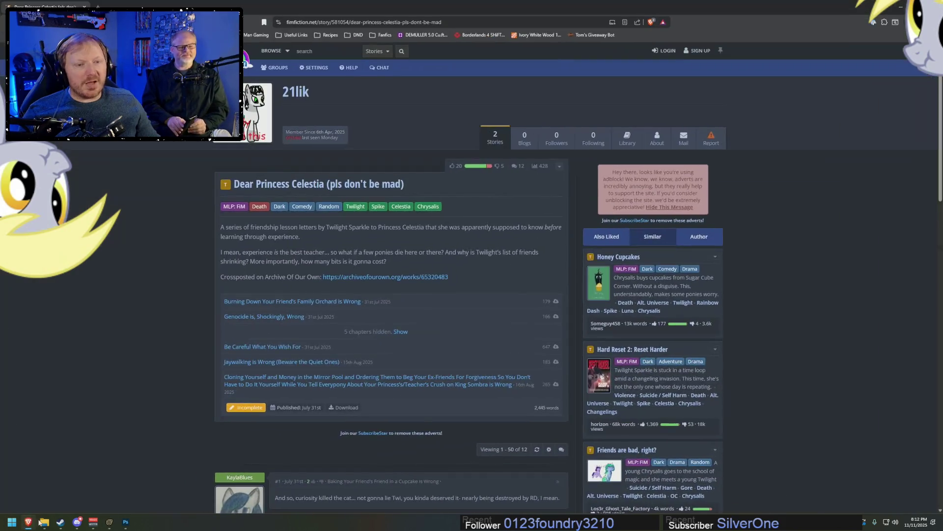
# Search FimFiction for Spike Has the Worst One Night Stand Ever, bookmark the story, and return to Source Filmmaker
pyautogui.click(321, 54)
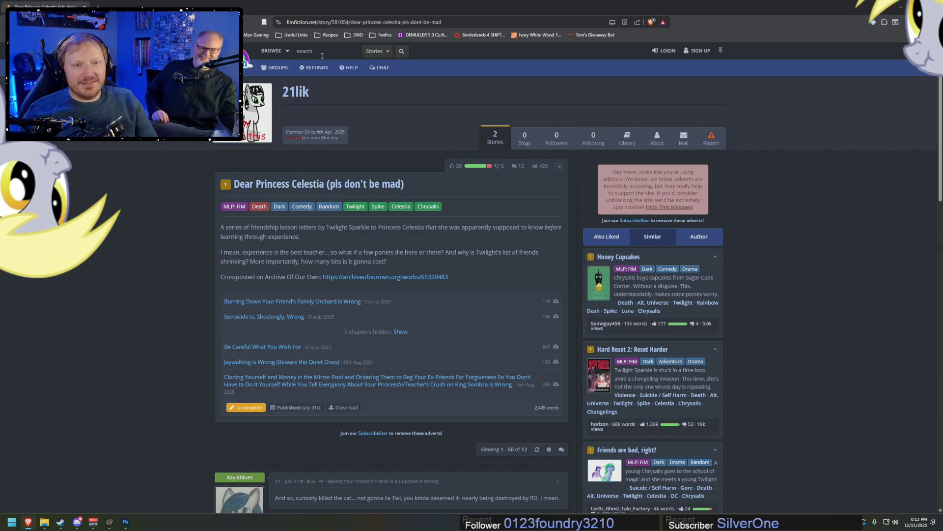
pyautogui.write('spike has a one n')
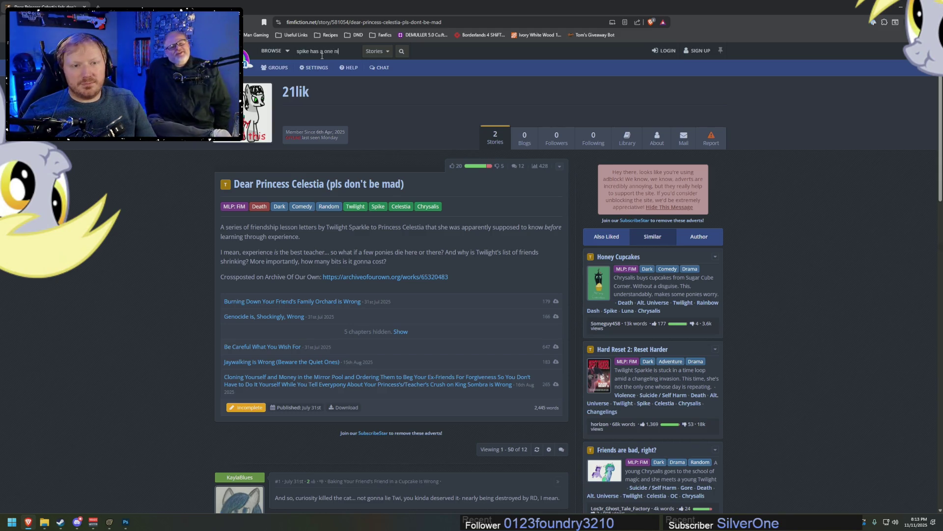
pyautogui.write('ight stand')
pyautogui.press('Return')
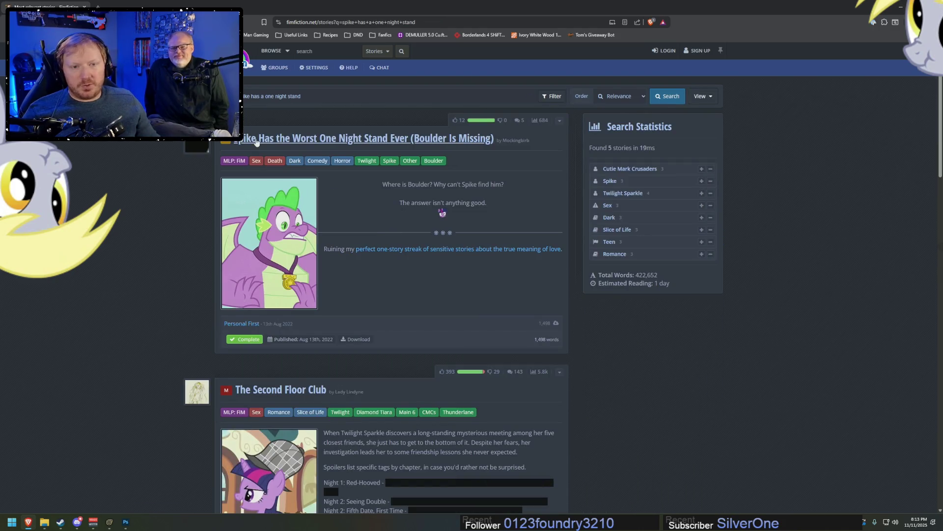
pyautogui.click(254, 140)
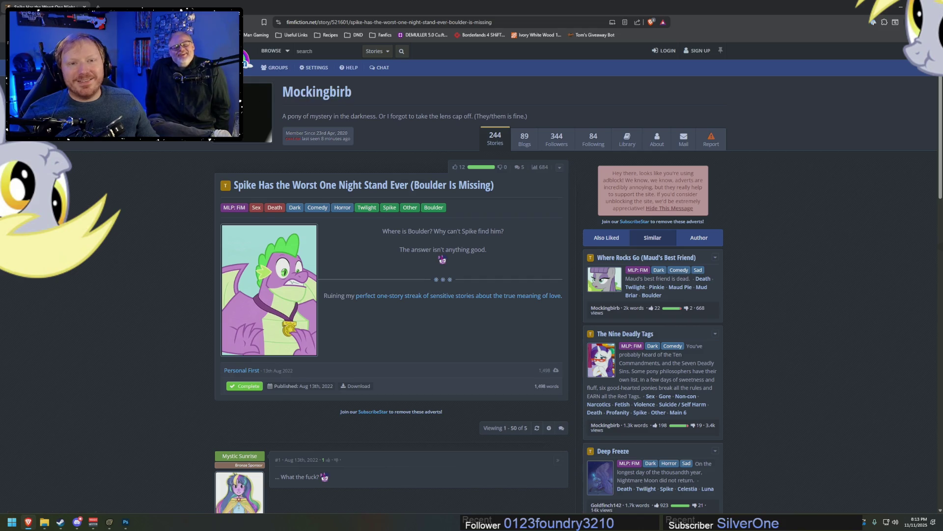
pyautogui.moveTo(271, 22); pyautogui.dragTo(649, 34)
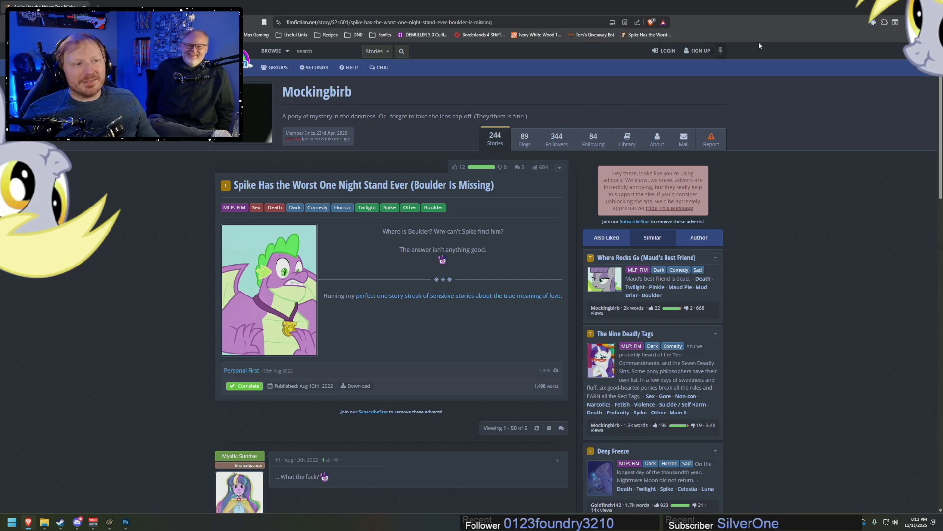
pyautogui.hotkey('alt', 'Tab')
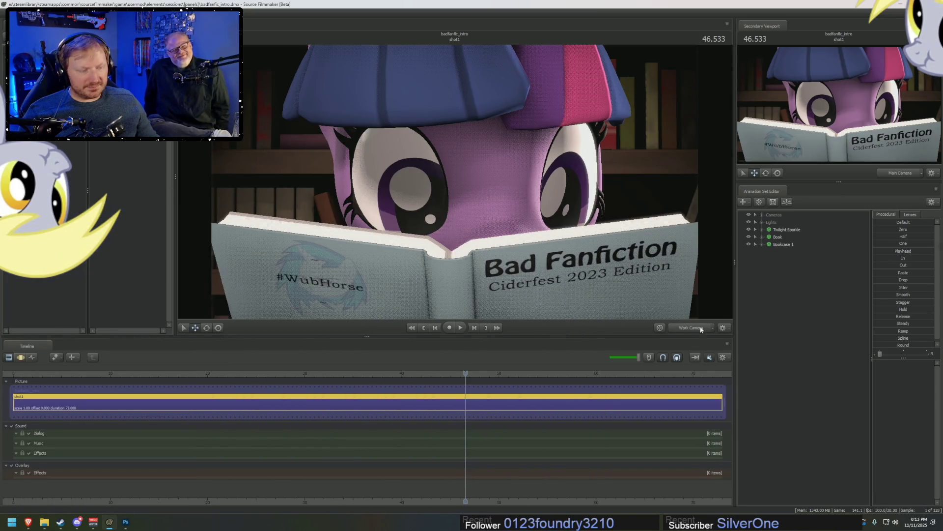
# Create an animation set for a new model and add paper_boat_sm1 to the scene
pyautogui.rightClick(770, 308)
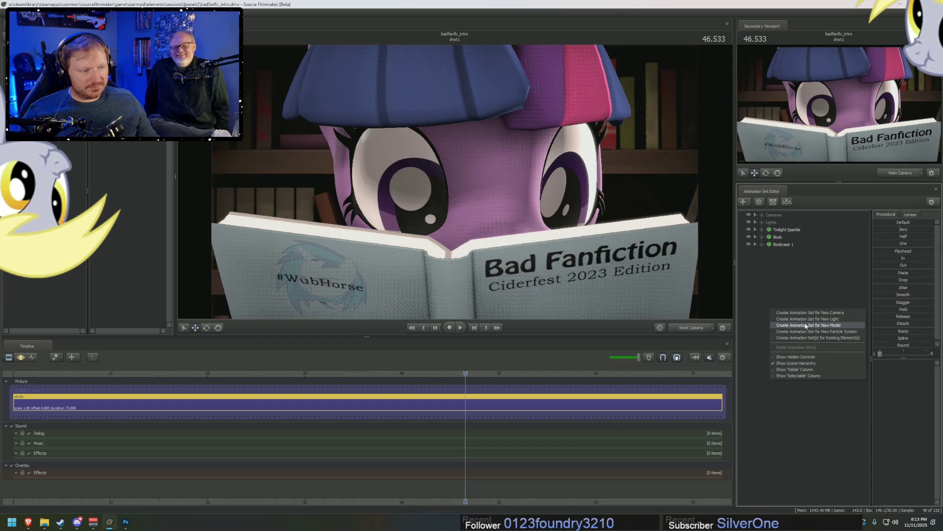
pyautogui.click(806, 325)
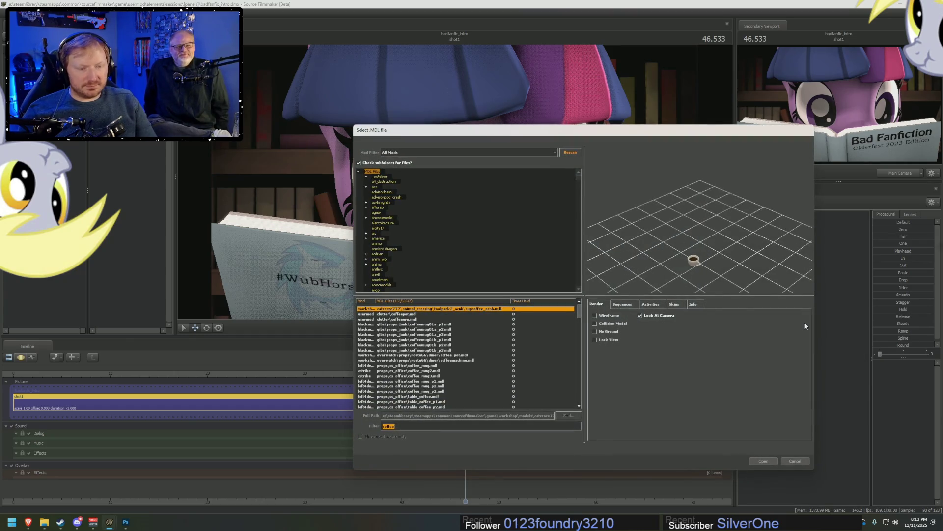
pyautogui.write('scroll')
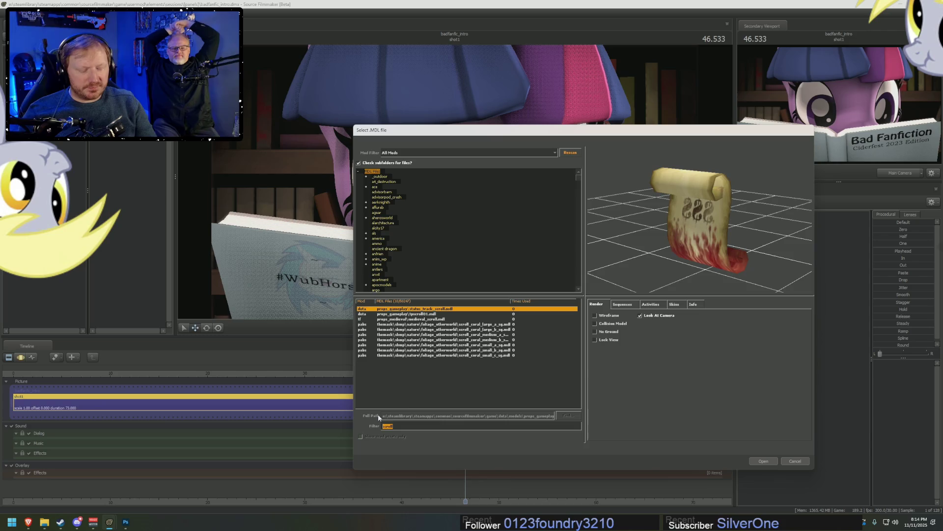
pyautogui.write('paper')
pyautogui.press('Return')
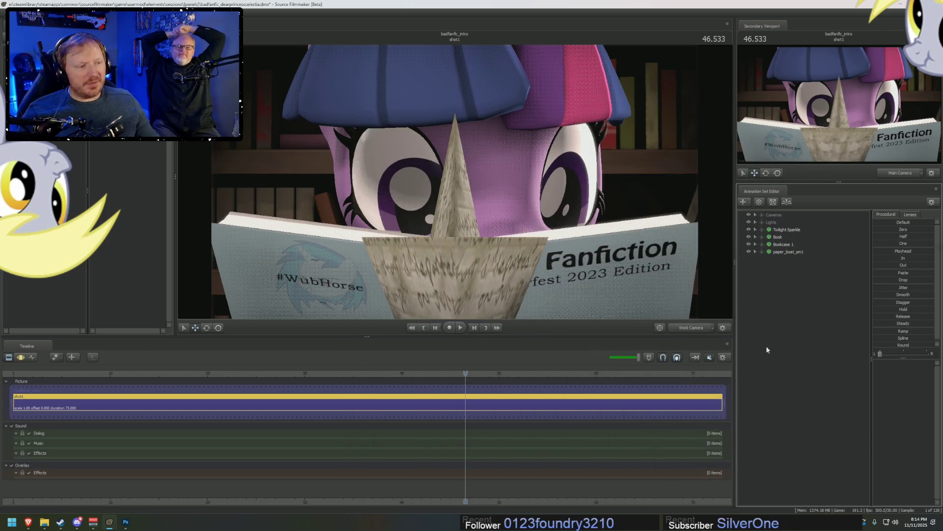
# Undo the paper boat, reopen the model picker filtered for paper, and preview the paperboat and newspaper models
pyautogui.press('Delete')
pyautogui.rightClick(799, 284)
pyautogui.click(837, 298)
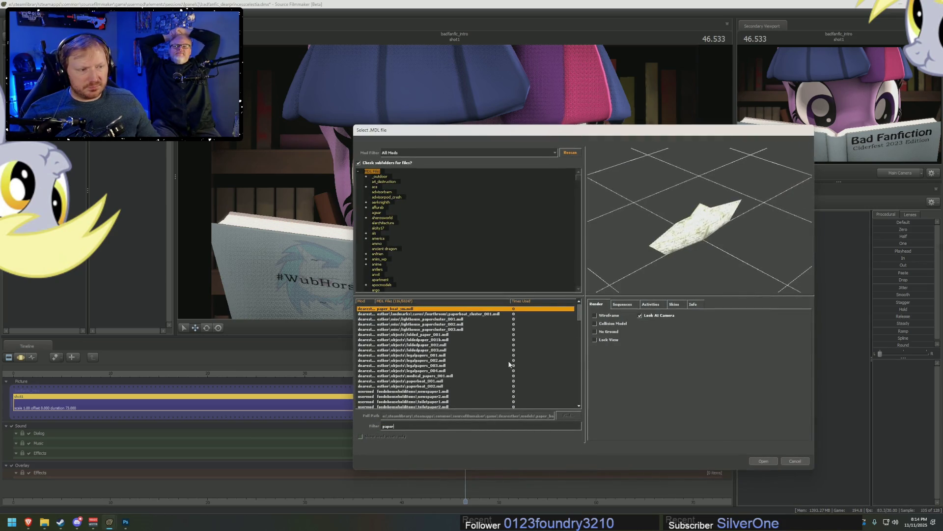
pyautogui.press('Down')
pyautogui.press('Down')
pyautogui.press('Down')
pyautogui.press('Down')
pyautogui.press('Down')
pyautogui.press('Down')
pyautogui.press('Down')
pyautogui.press('Down')
pyautogui.press('Down')
pyautogui.press('Down')
pyautogui.press('Down')
pyautogui.press('Down')
pyautogui.press('Down')
pyautogui.press('Down')
pyautogui.press('Down')
pyautogui.press('Down')
pyautogui.press('Down')
pyautogui.press('Down')
pyautogui.press('Down')
pyautogui.press('Down')
pyautogui.press('Down')
pyautogui.press('Down')
pyautogui.press('Up')
pyautogui.press('Up')
pyautogui.press('Up')
pyautogui.press('Up')
pyautogui.press('Up')
pyautogui.press('Up')
pyautogui.press('Up')
pyautogui.press('Up')
pyautogui.press('Up')
pyautogui.press('Up')
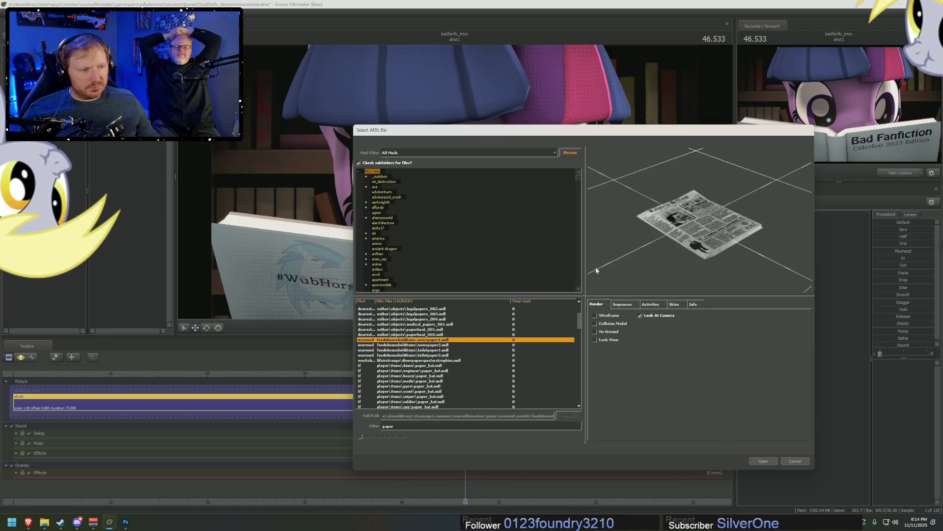
pyautogui.moveTo(589, 271); pyautogui.dragTo(589, 244)
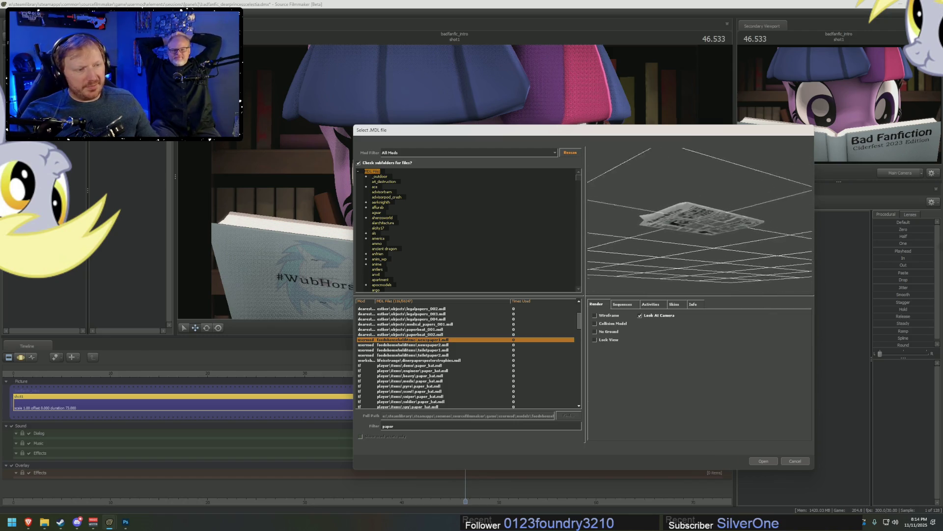
# Preview the paper hats, newspaper stack, box pile, towel dispenser and scattered papers models, then switch to Steam
pyautogui.press('Down')
pyautogui.press('Down')
pyautogui.press('Down')
pyautogui.press('Down')
pyautogui.press('Down')
pyautogui.press('Down')
pyautogui.press('Down')
pyautogui.press('Down')
pyautogui.press('Down')
pyautogui.press('Down')
pyautogui.press('Down')
pyautogui.press('Down')
pyautogui.press('Down')
pyautogui.press('Down')
pyautogui.press('Down')
pyautogui.press('Down')
pyautogui.press('Down')
pyautogui.press('Down')
pyautogui.press('Down')
pyautogui.press('Up')
pyautogui.press('Up')
pyautogui.press('Up')
pyautogui.press('Up')
pyautogui.press('Up')
pyautogui.press('Up')
pyautogui.press('Up')
pyautogui.press('Up')
pyautogui.press('Up')
pyautogui.press('Down')
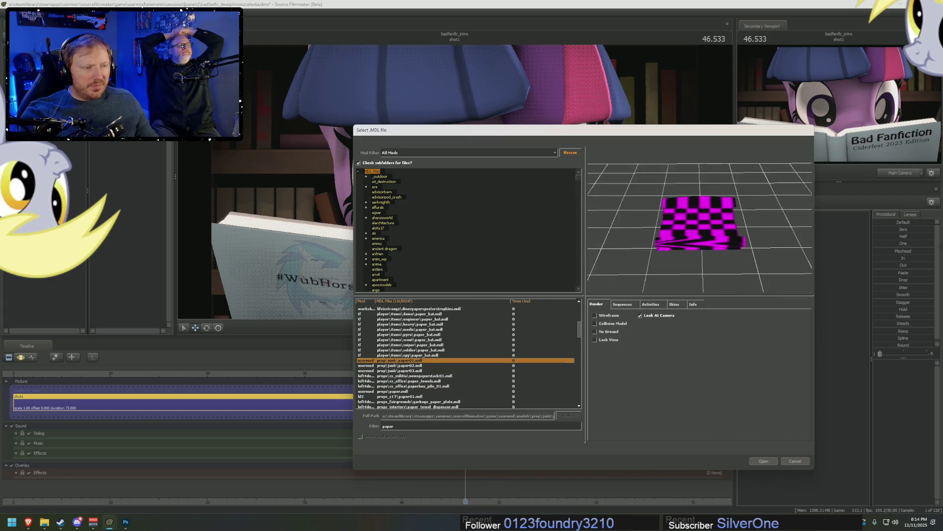
pyautogui.press('Down')
pyautogui.press('Down')
pyautogui.press('Down')
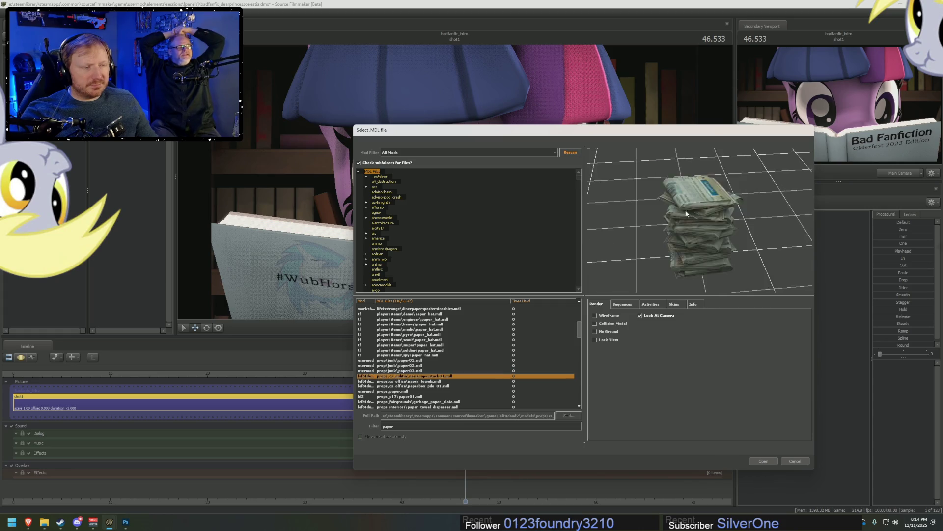
pyautogui.press('Up')
pyautogui.press('Down')
pyautogui.press('Down')
pyautogui.press('Down')
pyautogui.press('Down')
pyautogui.press('Down')
pyautogui.press('Up')
pyautogui.press('Down')
pyautogui.press('Down')
pyautogui.press('Down')
pyautogui.press('Down')
pyautogui.press('Down')
pyautogui.press('Down')
pyautogui.press('Down')
pyautogui.press('Down')
pyautogui.press('Down')
pyautogui.press('Down')
pyautogui.press('Down')
pyautogui.press('Down')
pyautogui.press('Down')
pyautogui.press('Down')
pyautogui.press('Down')
pyautogui.press('Down')
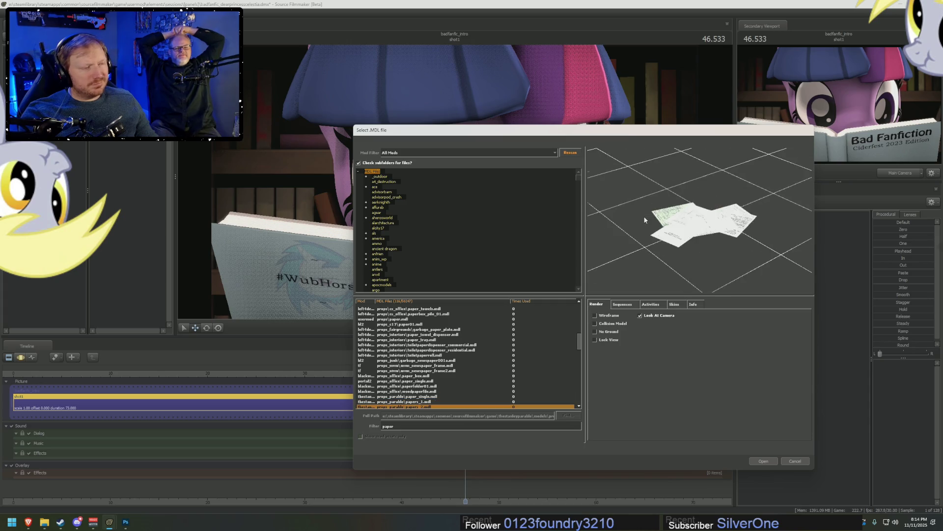
pyautogui.press('Down')
pyautogui.press('Down')
pyautogui.press('Down')
pyautogui.press('Down')
pyautogui.press('Down')
pyautogui.press('Down')
pyautogui.press('Down')
pyautogui.press('Down')
pyautogui.press('Down')
pyautogui.press('Down')
pyautogui.press('Down')
pyautogui.press('Down')
pyautogui.press('Down')
pyautogui.press('Down')
pyautogui.press('Down')
pyautogui.press('Down')
pyautogui.press('Down')
pyautogui.press('Down')
pyautogui.press('Down')
pyautogui.press('Down')
pyautogui.press('Down')
pyautogui.press('Down')
pyautogui.press('Down')
pyautogui.press('Down')
pyautogui.press('Down')
pyautogui.press('Down')
pyautogui.press('Down')
pyautogui.press('Down')
pyautogui.press('Down')
pyautogui.press('Down')
pyautogui.press('Down')
pyautogui.press('Down')
pyautogui.press('Down')
pyautogui.press('Down')
pyautogui.press('Down')
pyautogui.press('Down')
pyautogui.press('Down')
pyautogui.press('Down')
pyautogui.press('Down')
pyautogui.press('Down')
pyautogui.press('Down')
pyautogui.press('Down')
pyautogui.press('Down')
pyautogui.press('Down')
pyautogui.press('Down')
pyautogui.press('Down')
pyautogui.press('Down')
pyautogui.press('Down')
pyautogui.press('Down')
pyautogui.press('Down')
pyautogui.press('Down')
pyautogui.press('Down')
pyautogui.press('Down')
pyautogui.press('Down')
pyautogui.press('Down')
pyautogui.press('Down')
pyautogui.press('Down')
pyautogui.press('Down')
pyautogui.press('Down')
pyautogui.press('Down')
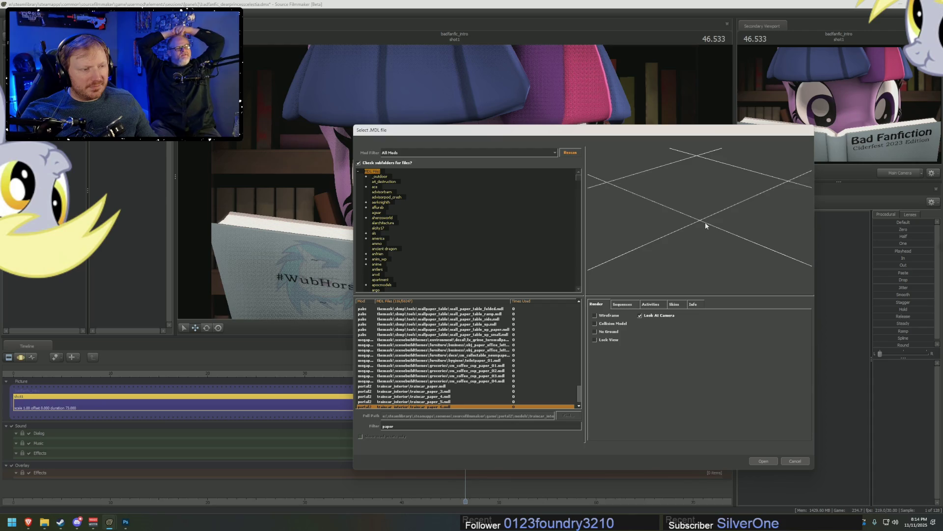
pyautogui.click(61, 521)
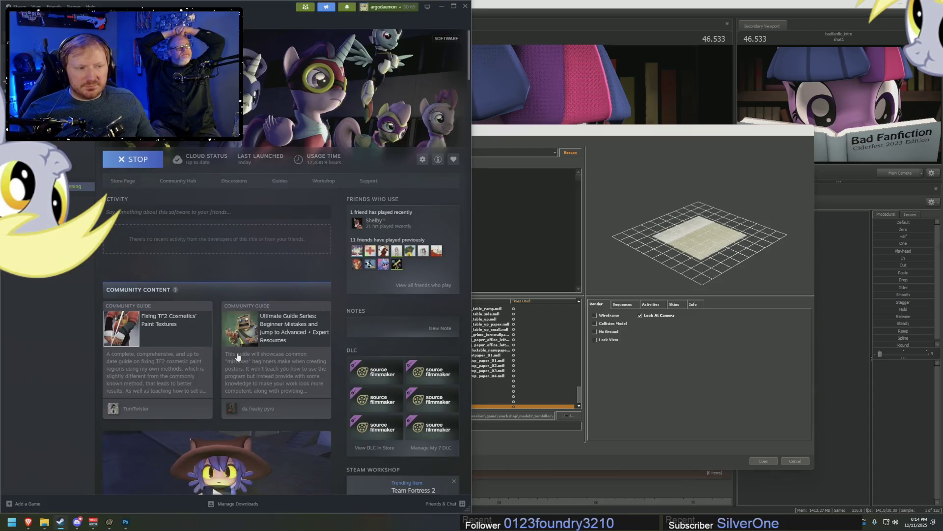
# Navigate back and forth to the Source Filmmaker library page and open its Workshop
pyautogui.hotkey('alt', 'Left')
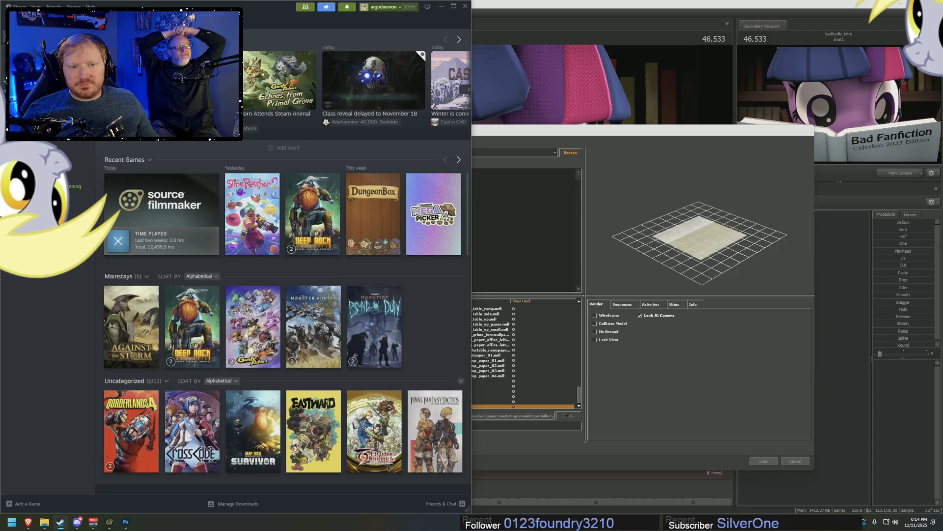
pyautogui.hotkey('alt', 'Left')
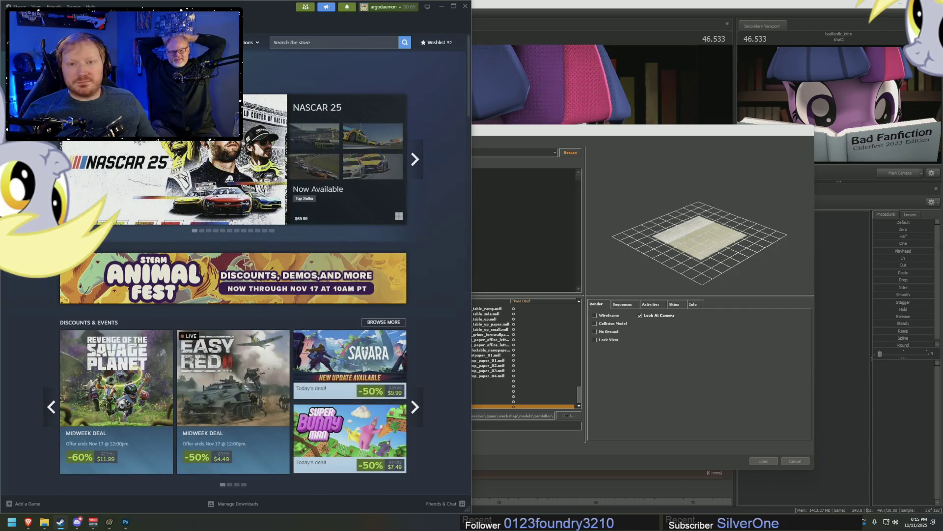
pyautogui.hotkey('alt', 'Right')
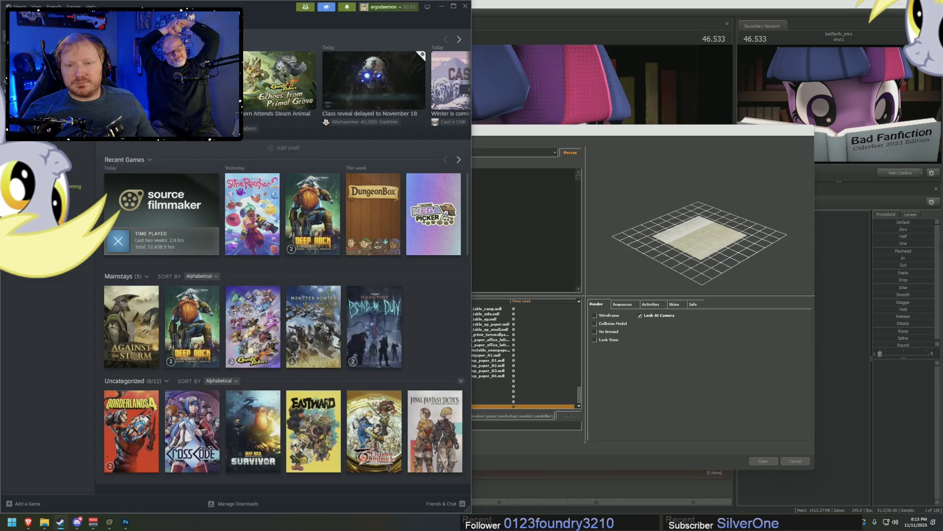
pyautogui.hotkey('alt', 'Right')
pyautogui.click(328, 181)
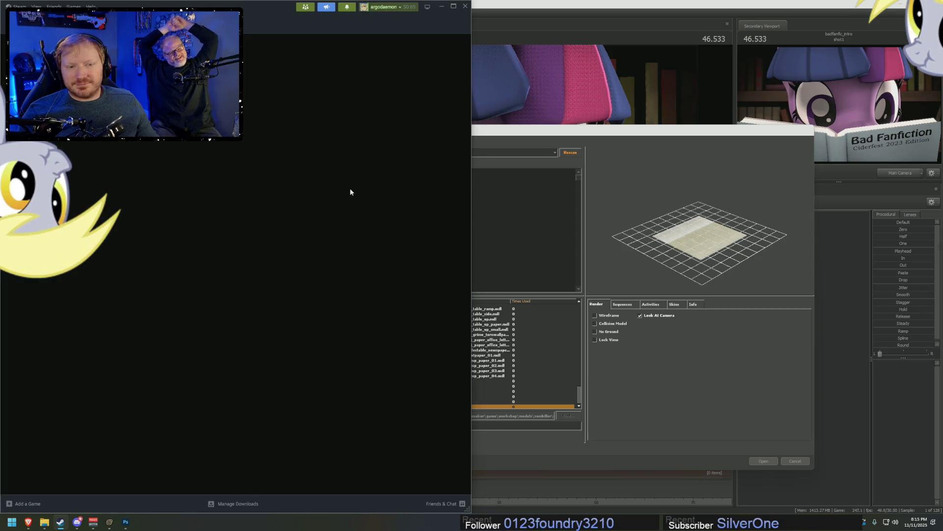
# Search the Workshop for 'scroll' and open the second page of results
pyautogui.click(323, 141)
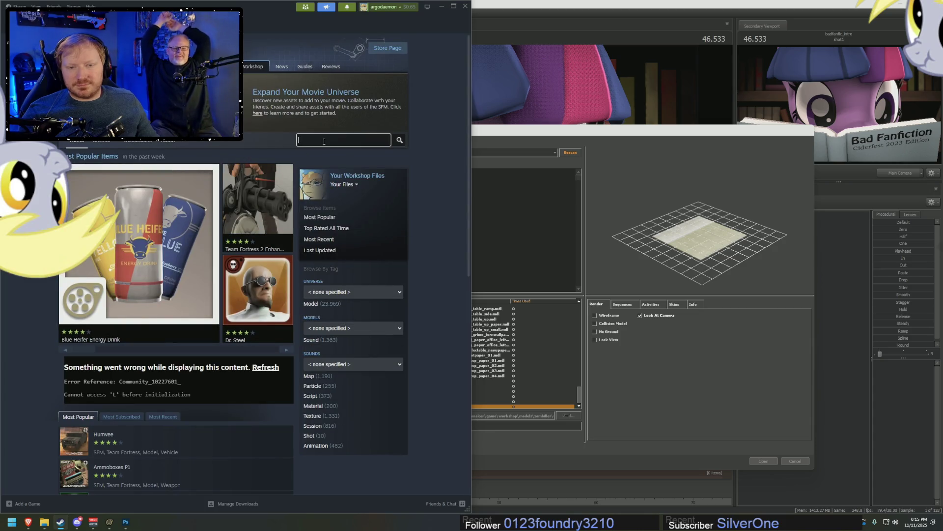
pyautogui.write('scroll')
pyautogui.press('Return')
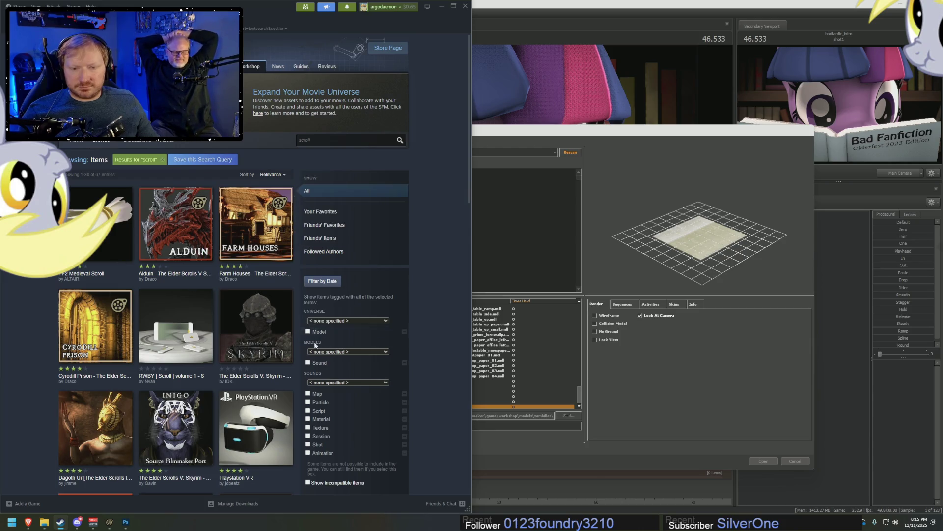
pyautogui.scroll(-2, 260, 376)
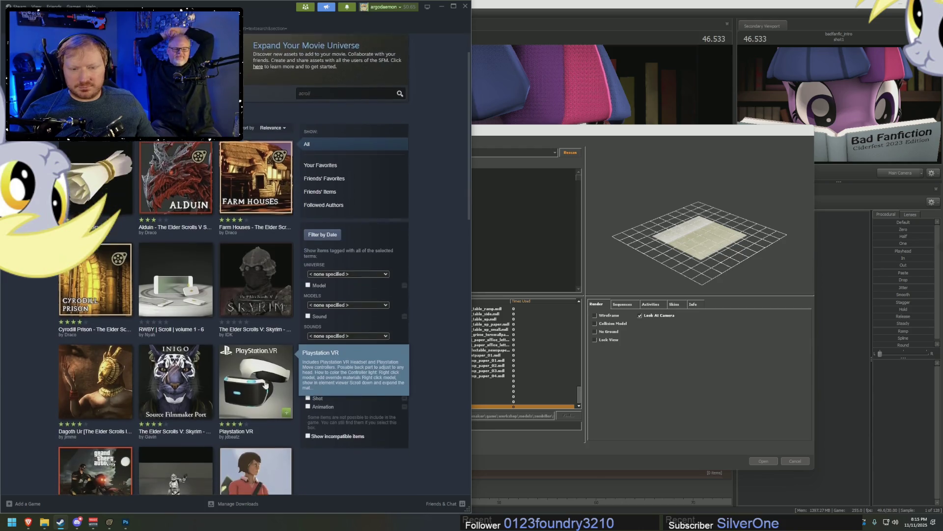
pyautogui.scroll(-1, 307, 388)
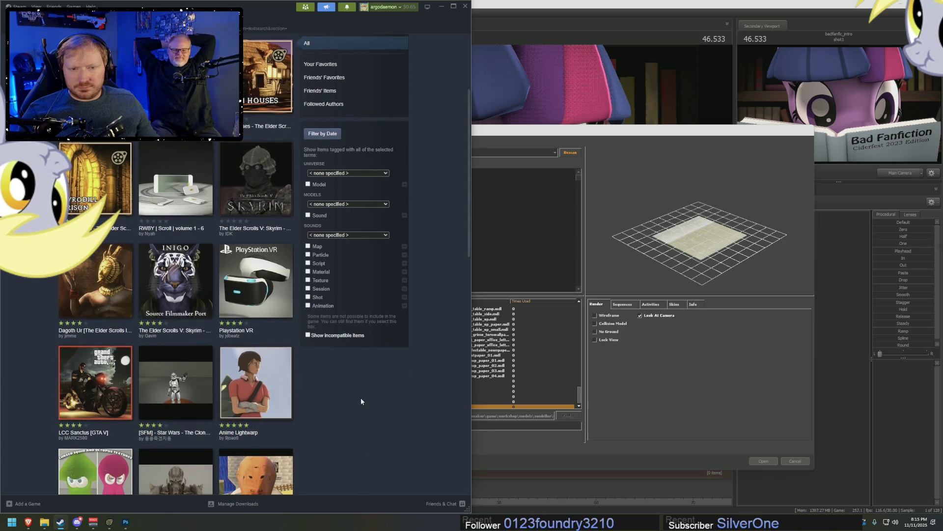
pyautogui.scroll(-2, 371, 400)
pyautogui.scroll(-2, 375, 408)
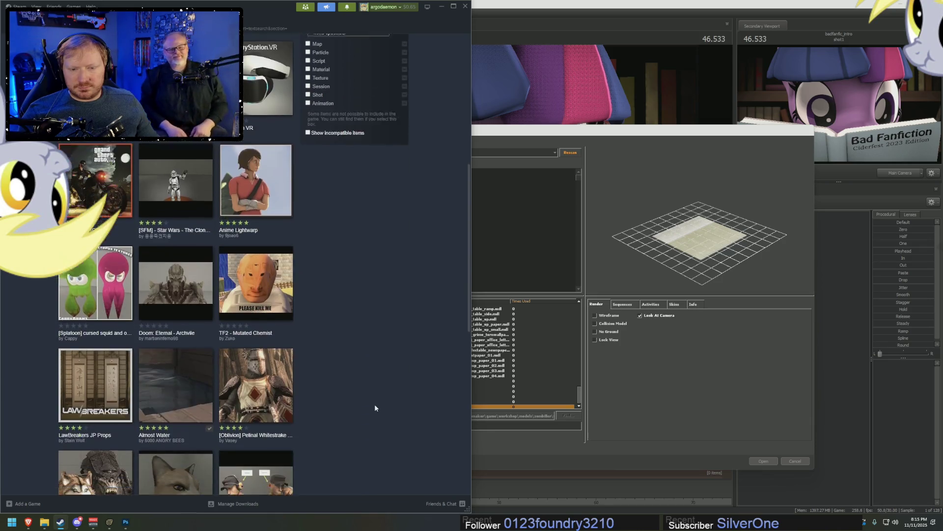
pyautogui.scroll(-1, 374, 407)
pyautogui.scroll(-2, 374, 405)
pyautogui.scroll(-1, 374, 405)
pyautogui.scroll(-1, 375, 405)
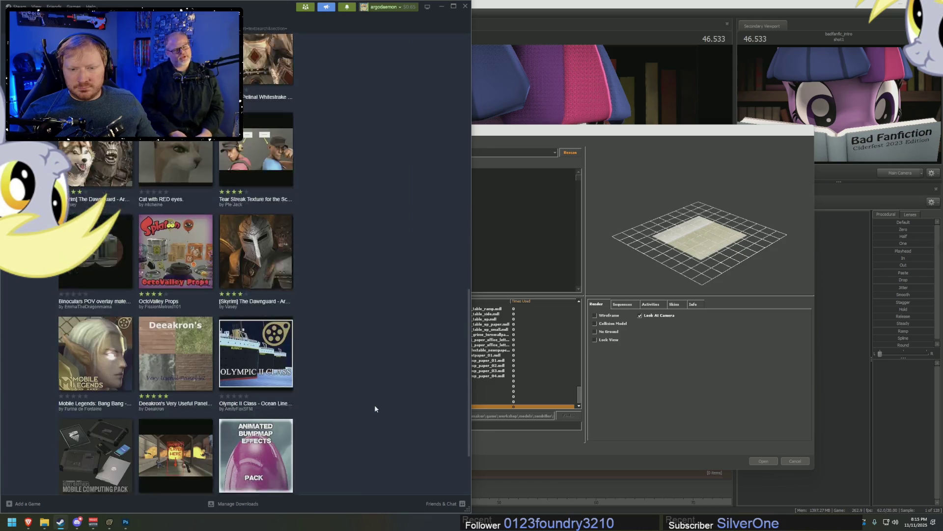
pyautogui.scroll(-1, 375, 405)
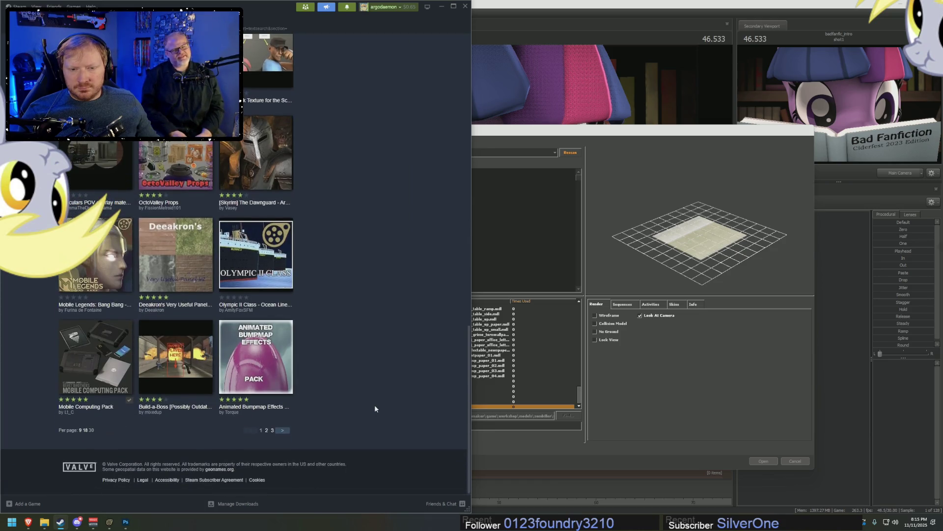
pyautogui.click(282, 429)
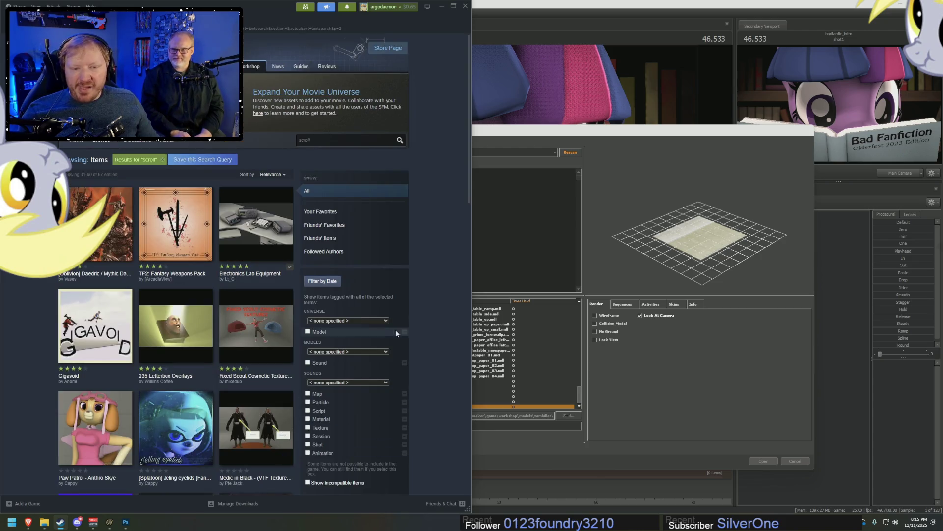
pyautogui.scroll(-1, 451, 321)
pyautogui.scroll(-2, 448, 322)
pyautogui.scroll(-3, 426, 332)
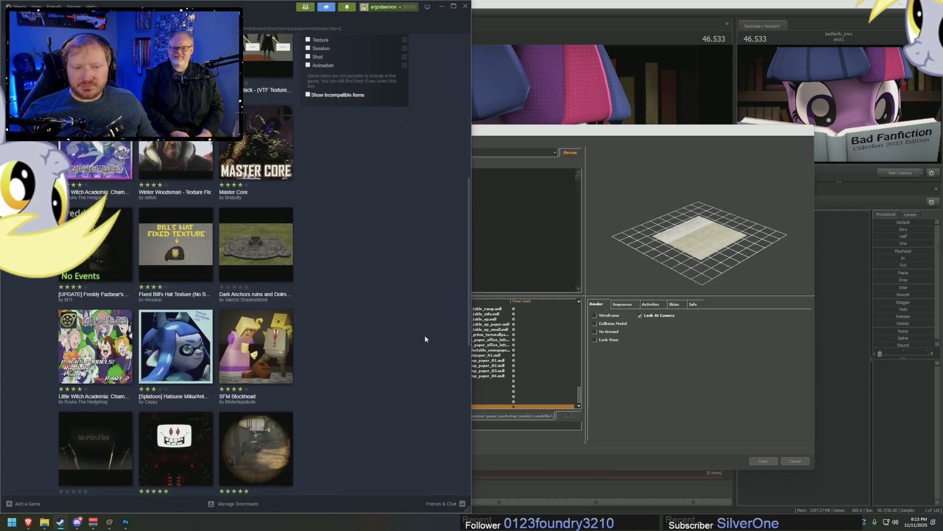
pyautogui.scroll(-1, 425, 335)
pyautogui.scroll(-2, 423, 328)
pyautogui.scroll(-2, 424, 328)
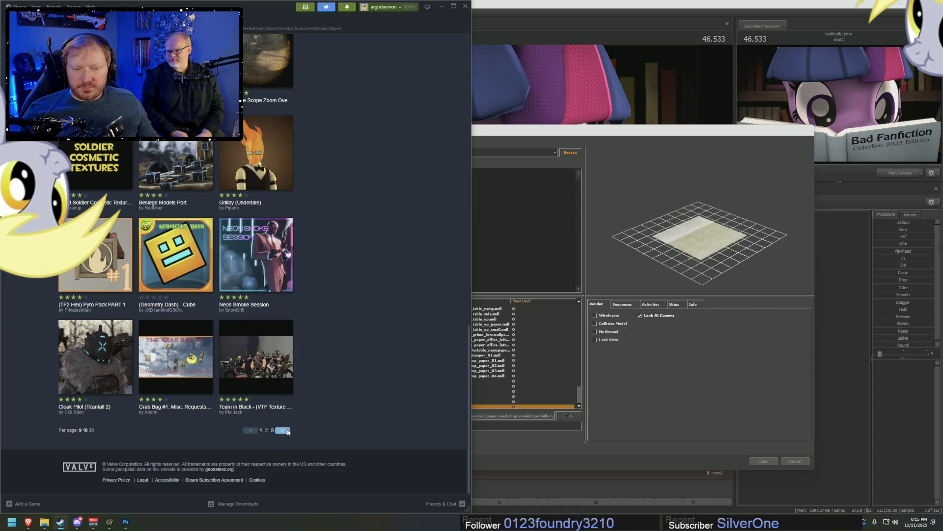